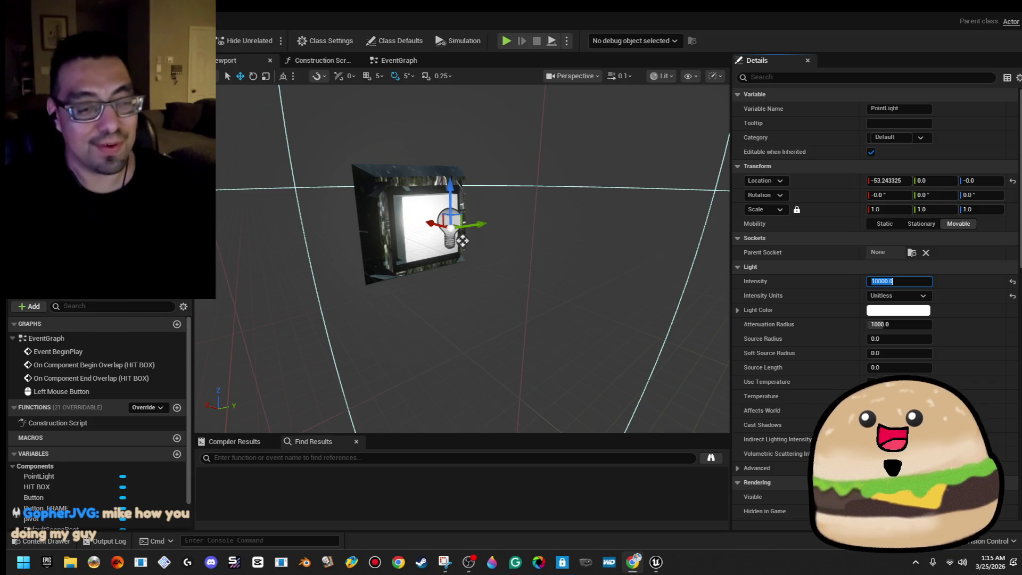
- Set the point light's attenuation radius to 500 and name the light White Light
drag(924, 327, 895, 327)
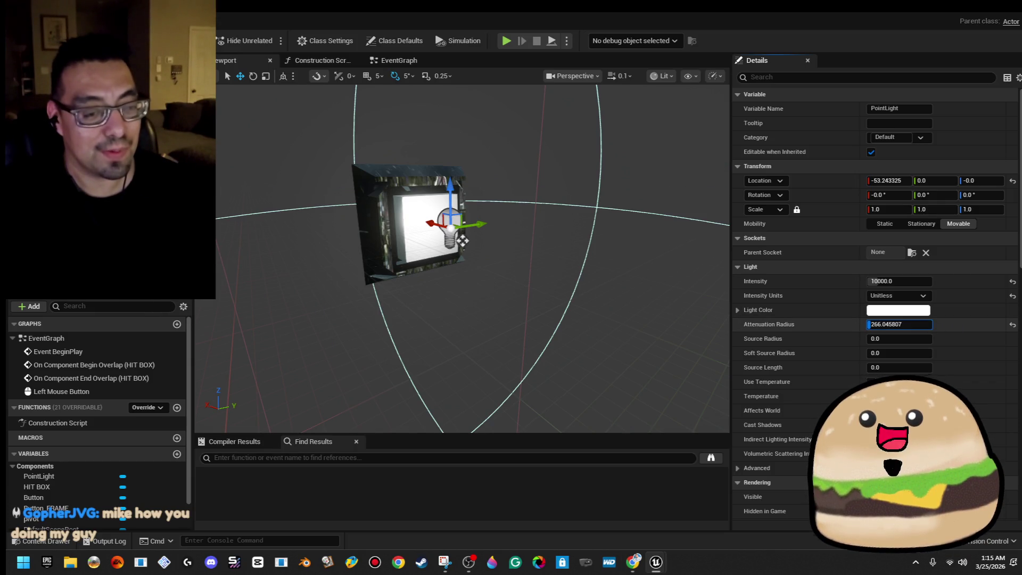
text(100)
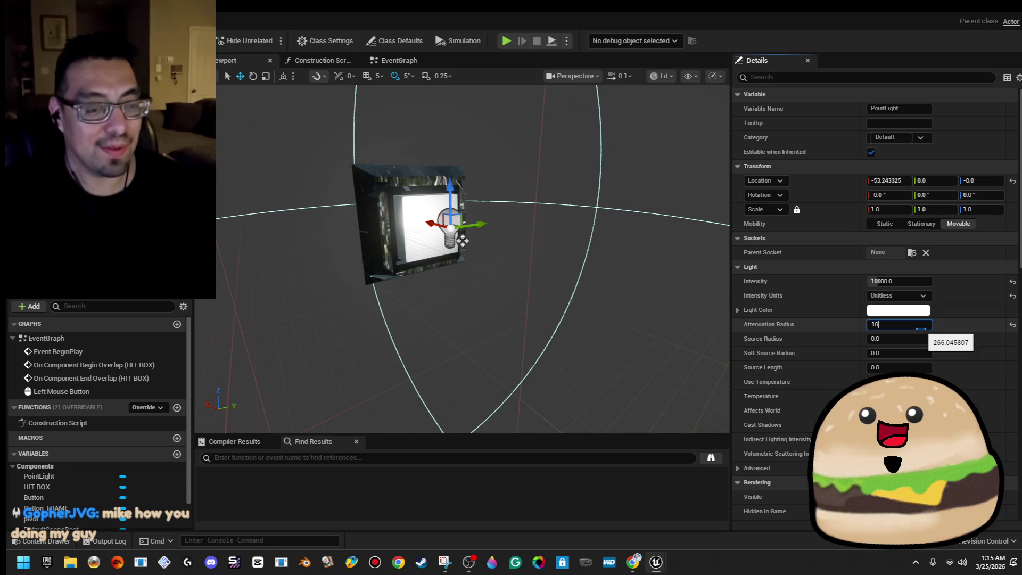
key(Return)
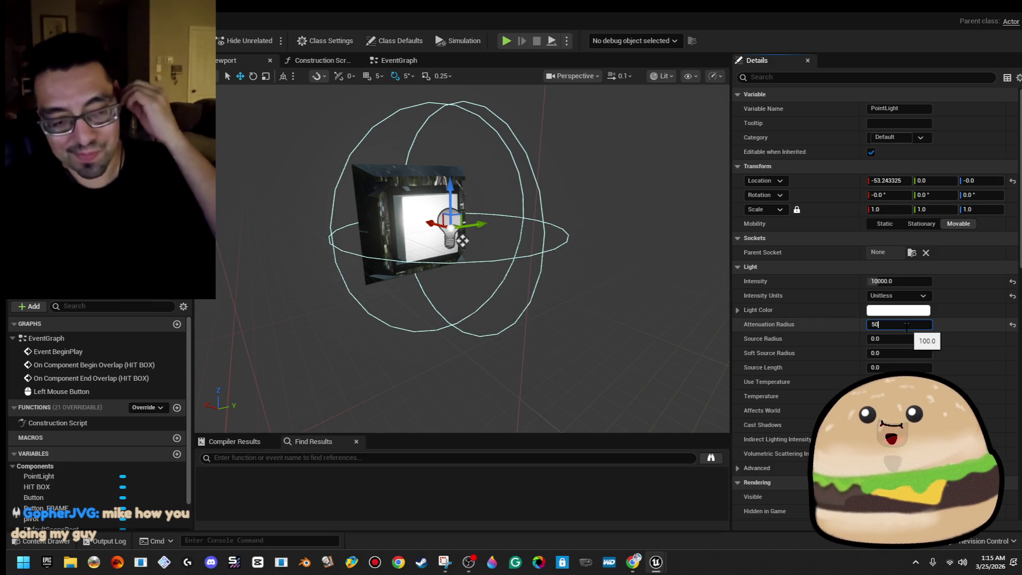
text(500)
key(Return)
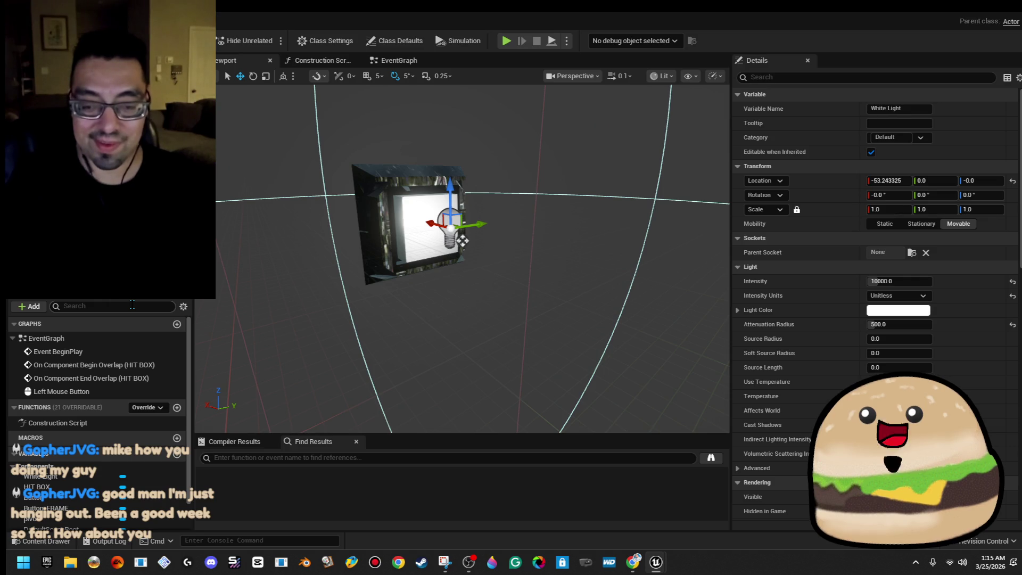
click(415, 60)
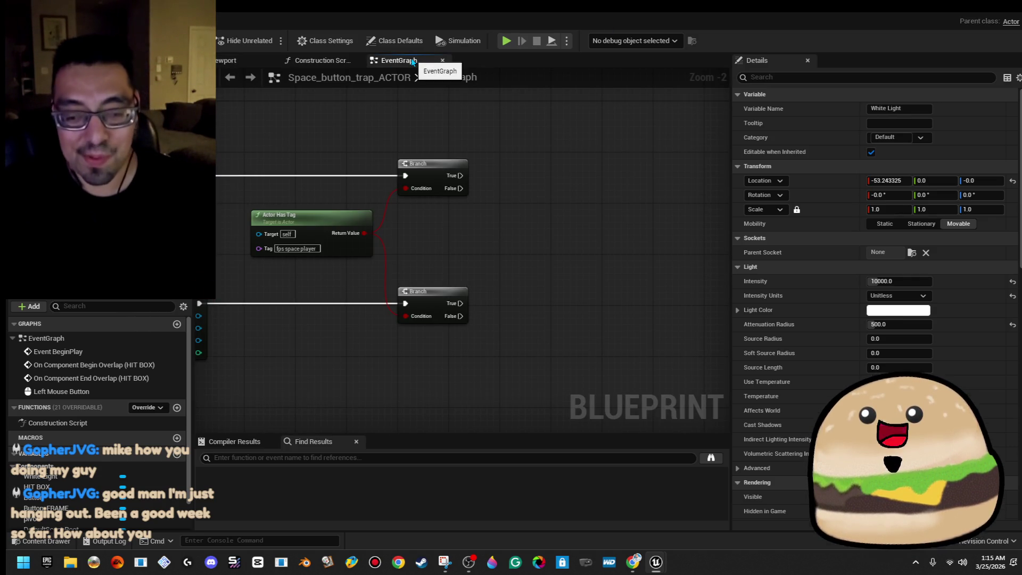
- Add a White Light Set Visibility node driven by the upper Branch's True output
mouse_move(41, 476)
mouse_down()
mouse_move(503, 240)
mouse_move(447, 207)
mouse_move(577, 196)
mouse_move(596, 175)
mouse_up()
text(visi)
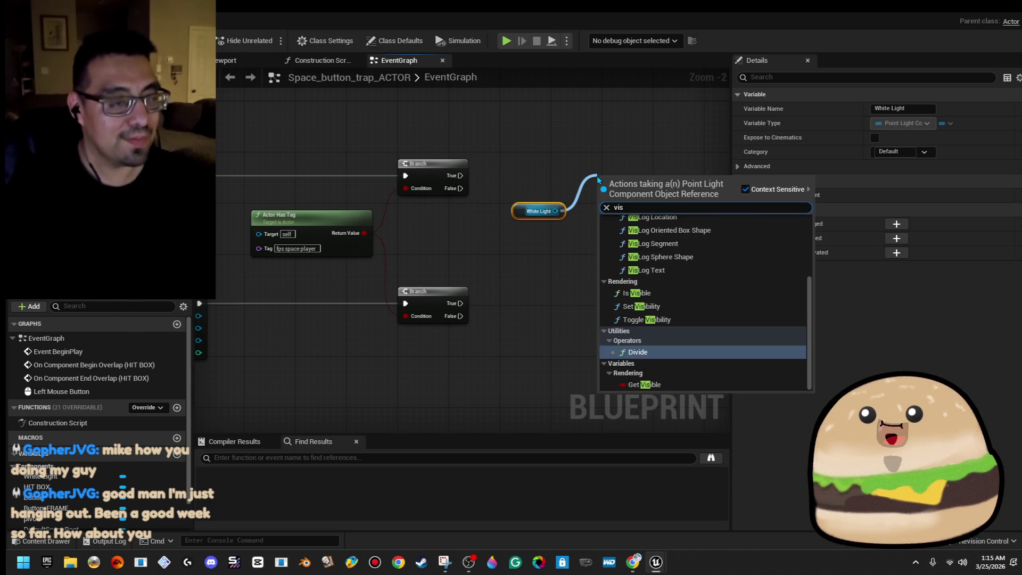
key(Up)
key(Up)
key(Return)
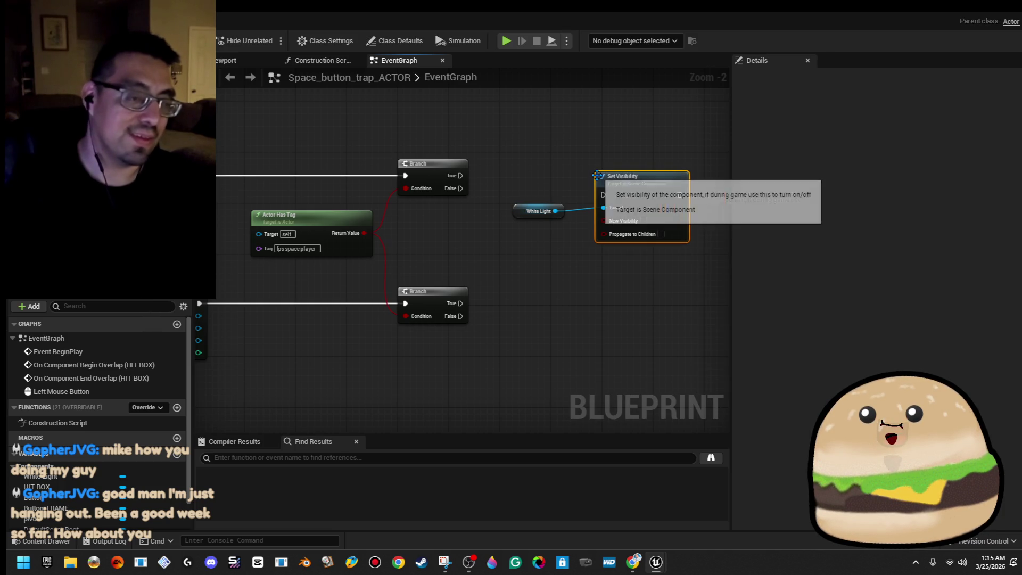
drag(603, 194, 460, 176)
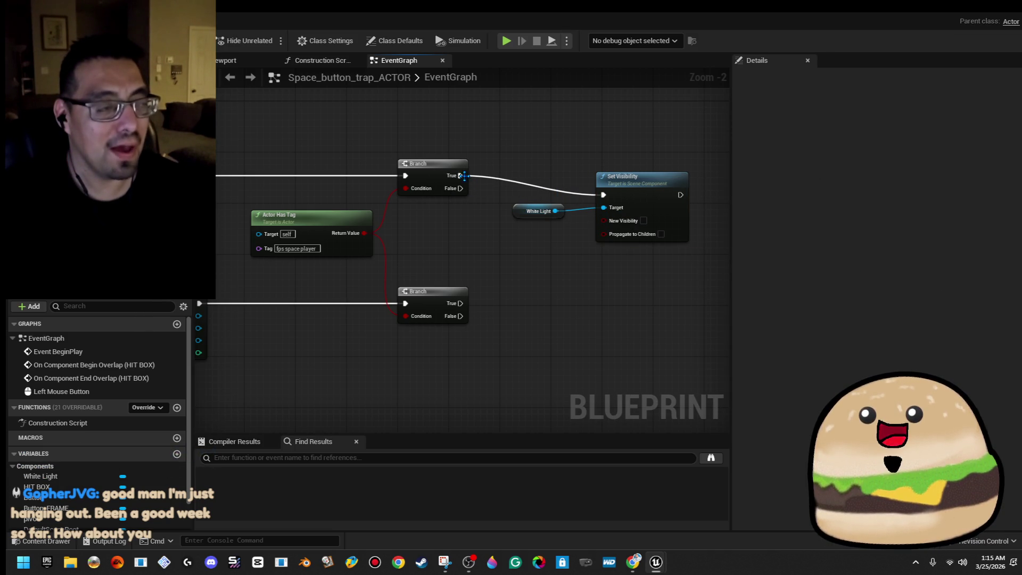
drag(638, 203, 638, 183)
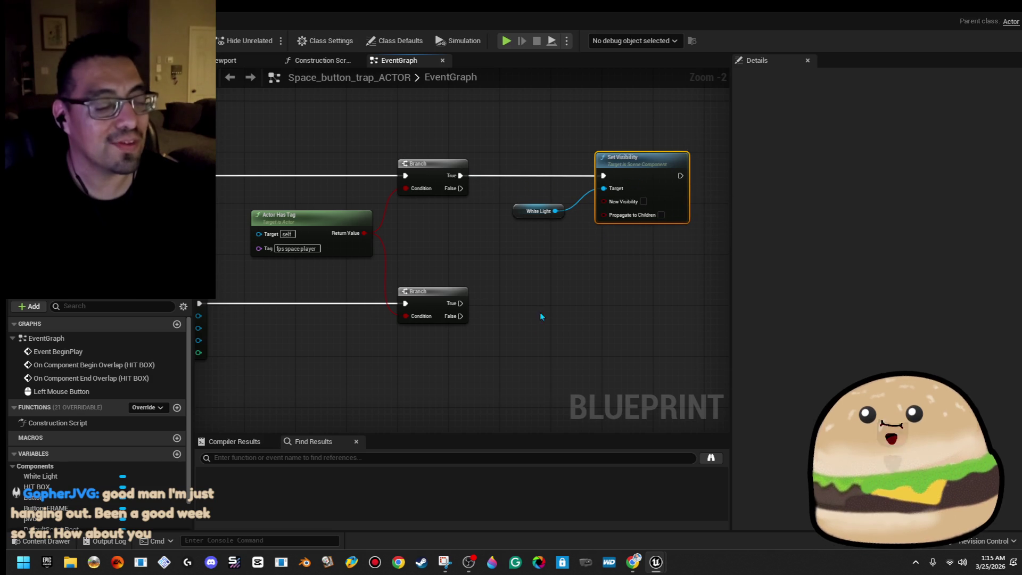
- Add a second White Light Set Visibility node run from the lower Branch's True output
drag(556, 211, 609, 282)
text(set vis)
key(Return)
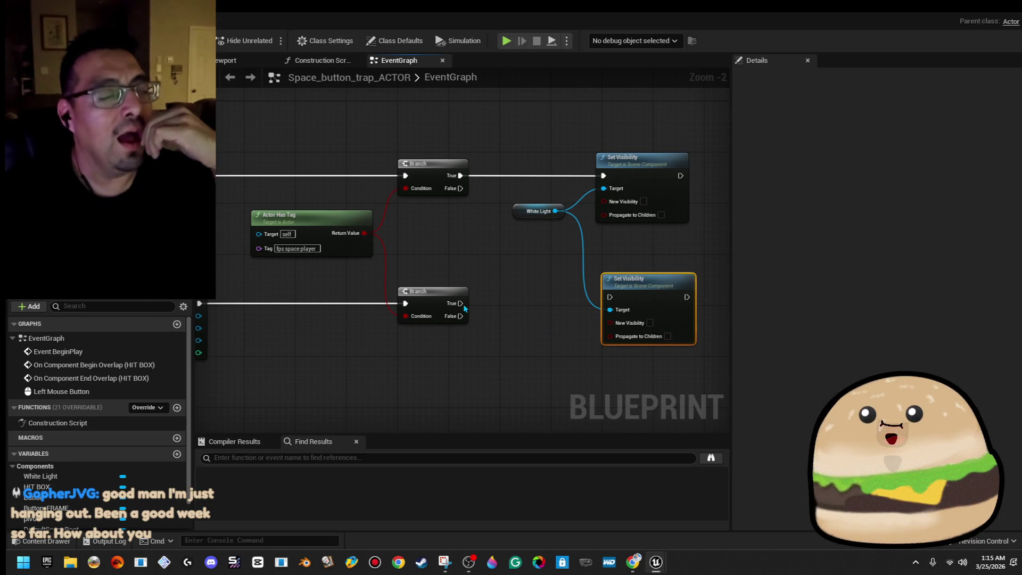
mouse_move(464, 303)
mouse_down()
mouse_move(611, 319)
mouse_move(612, 297)
mouse_move(665, 323)
mouse_up()
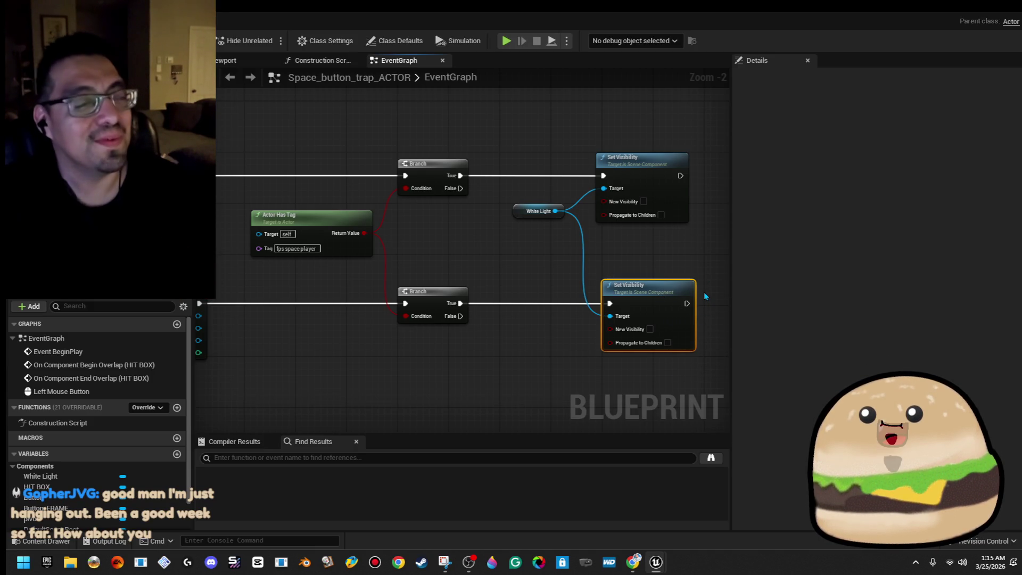
drag(514, 210, 514, 235)
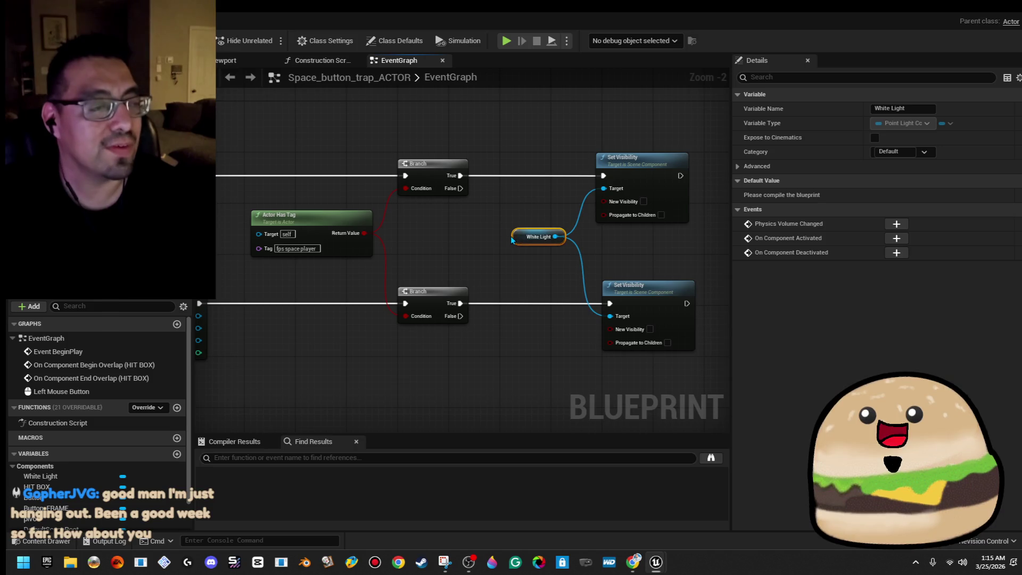
- Enable New Visibility on the begin-overlap node, then compile and save the blueprint
click(643, 202)
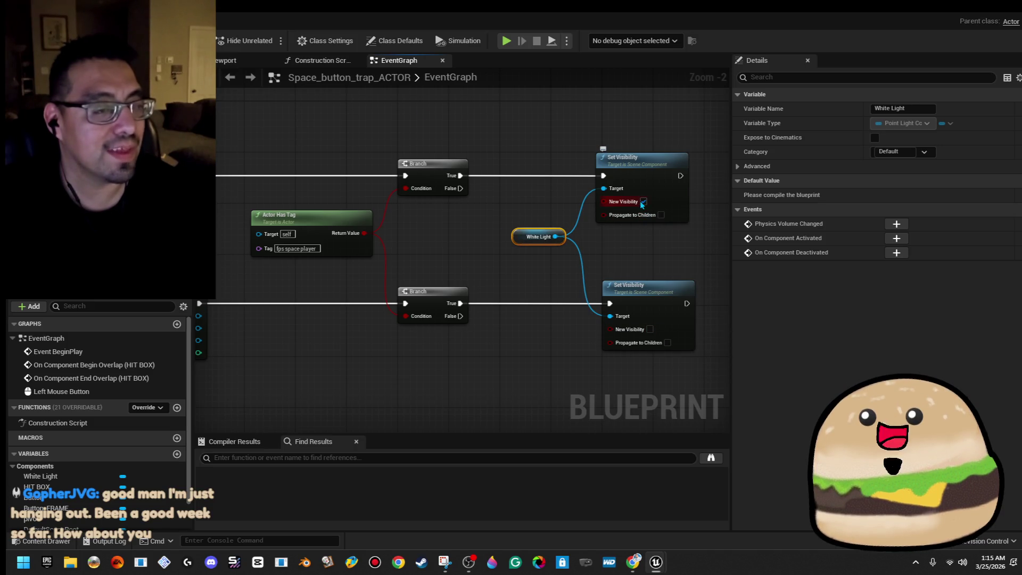
key(F7)
key(ctrl+s)
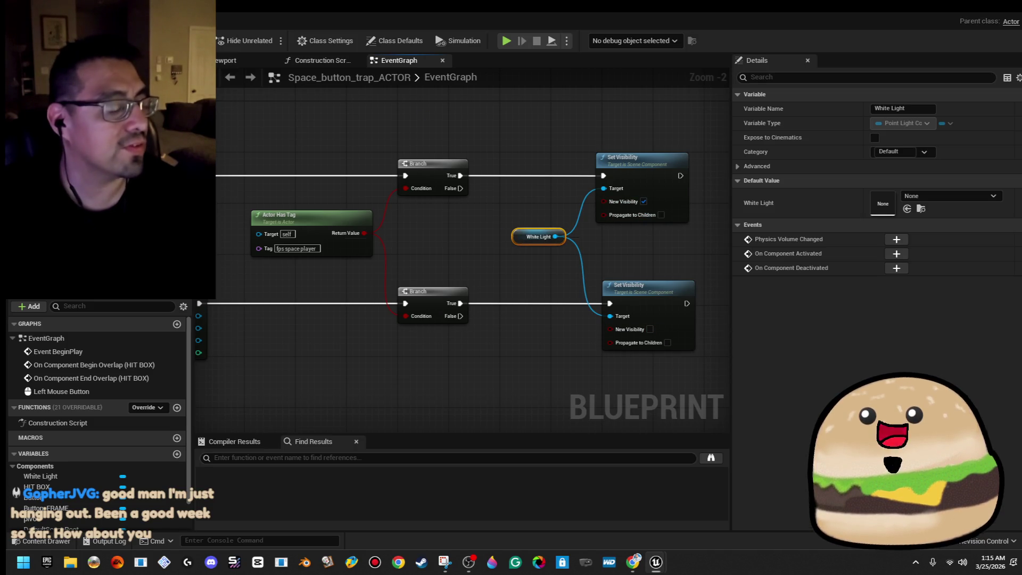
click(639, 307)
click(677, 242)
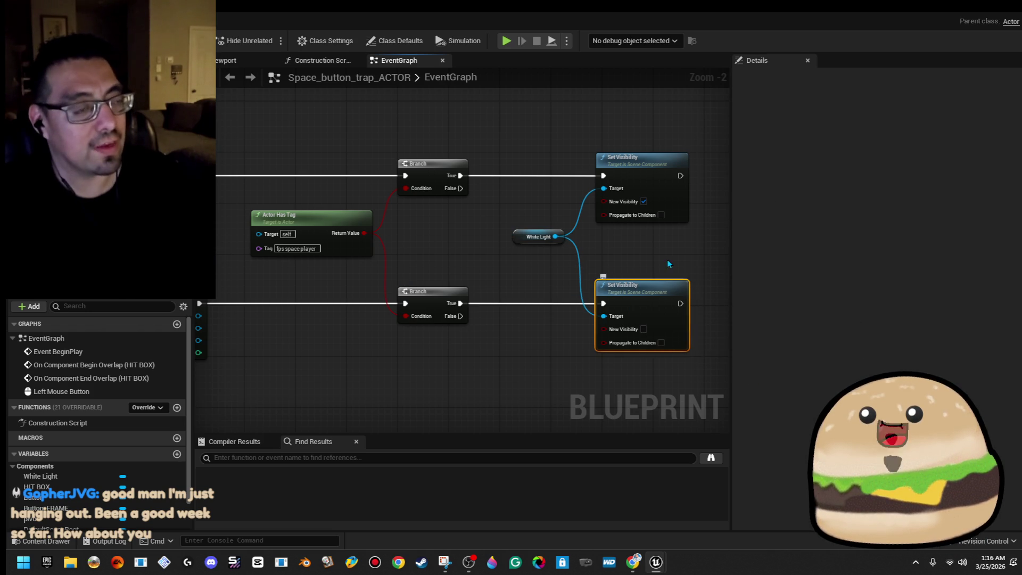
scroll(677, 242, down, 3)
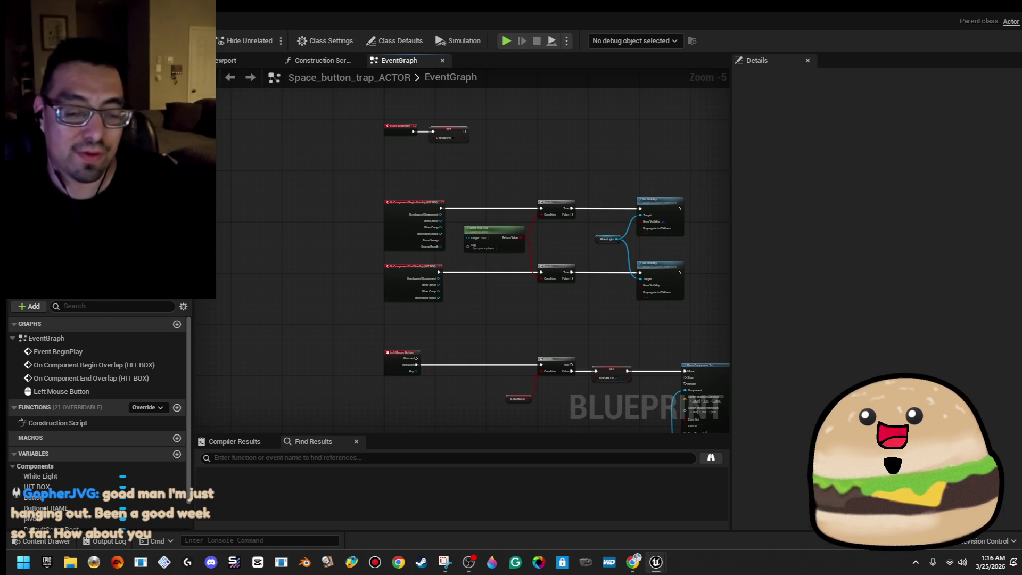
- Move the White Light and Set Visibility nodes closer to the branches
mouse_move(607, 320)
mouse_down()
mouse_move(591, 346)
mouse_move(522, 274)
mouse_up()
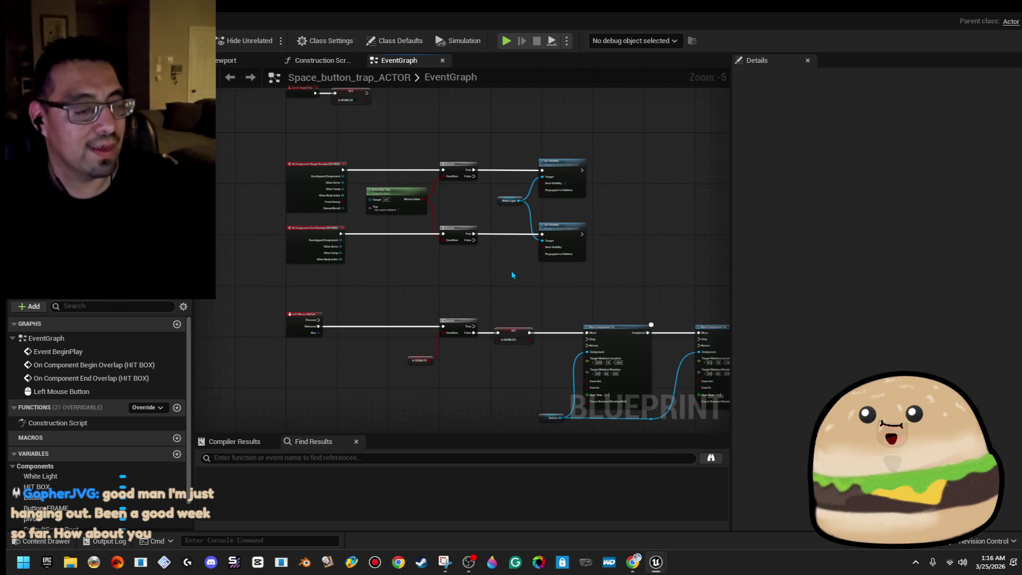
scroll(520, 279, down, 1)
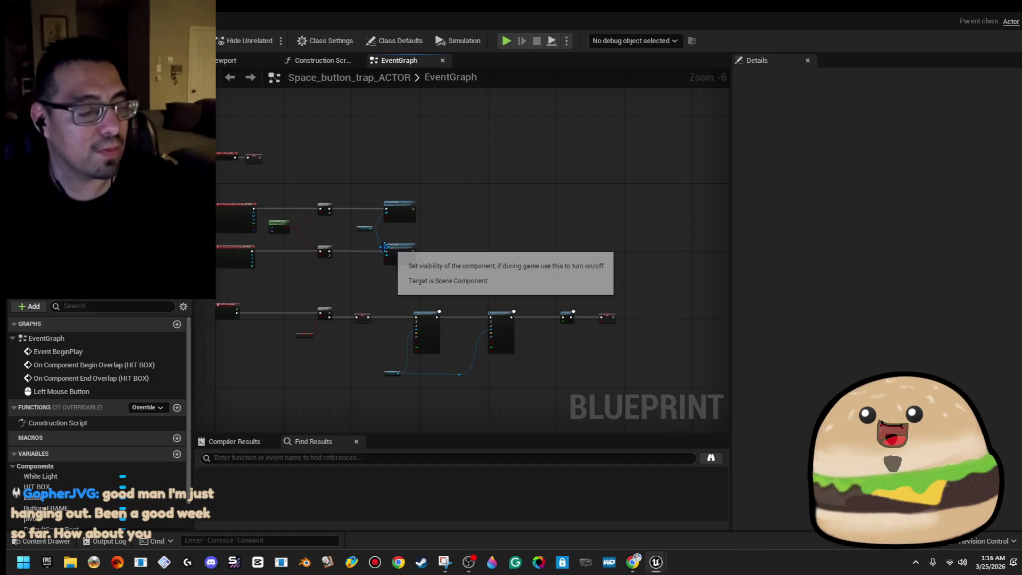
scroll(505, 294, up, 2)
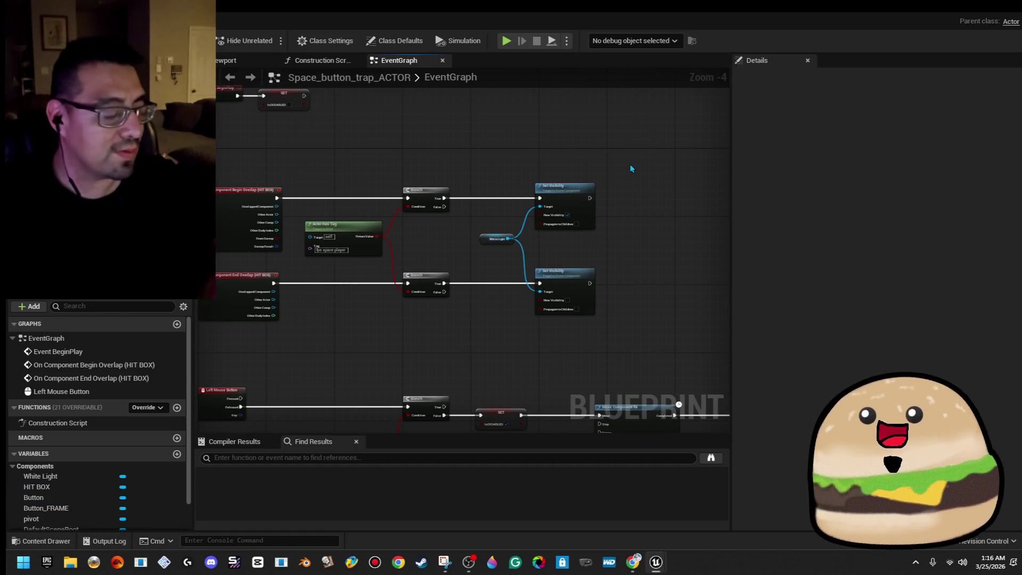
drag(491, 341, 489, 336)
key(f)
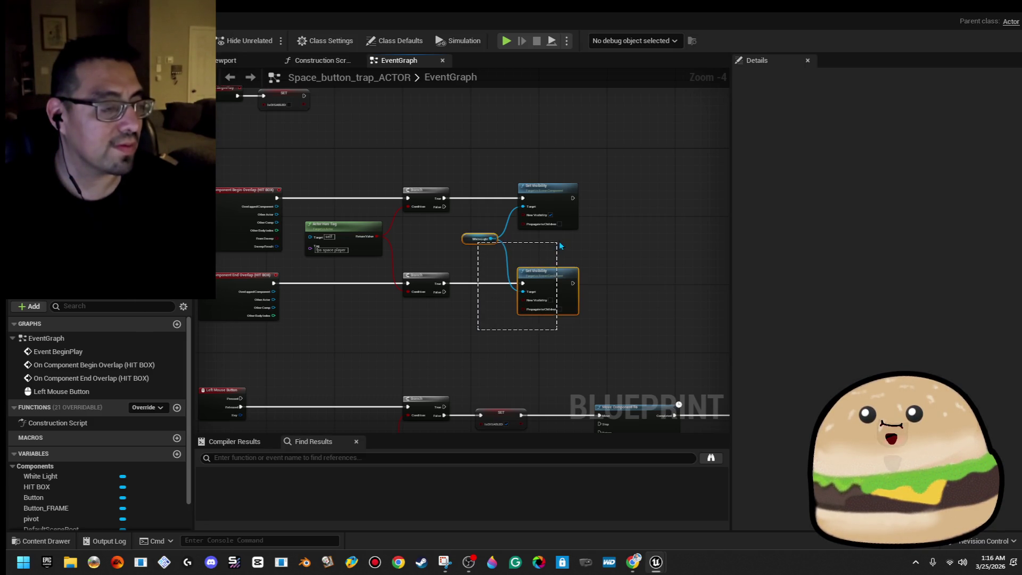
drag(560, 246, 559, 245)
right_click(537, 284)
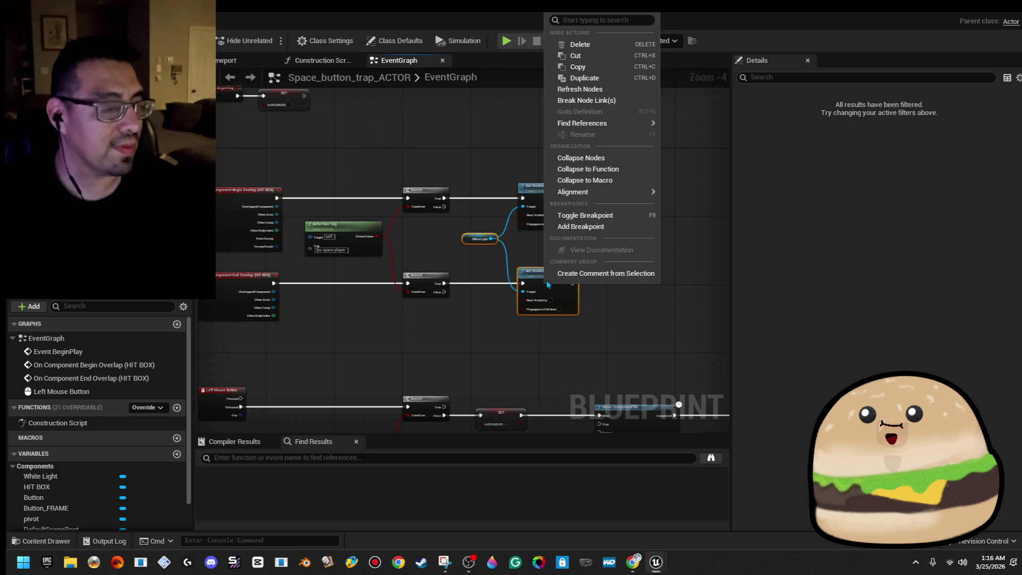
click(591, 67)
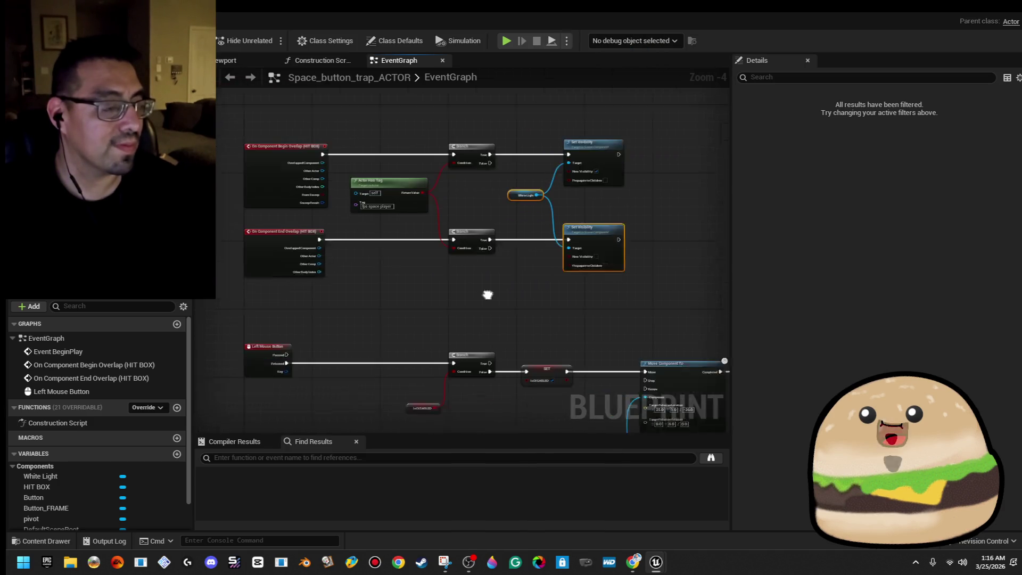
- Insert a Sequence after Left Mouse Button, wiring Then 1 to the light-hiding Set Visibility
click(441, 254)
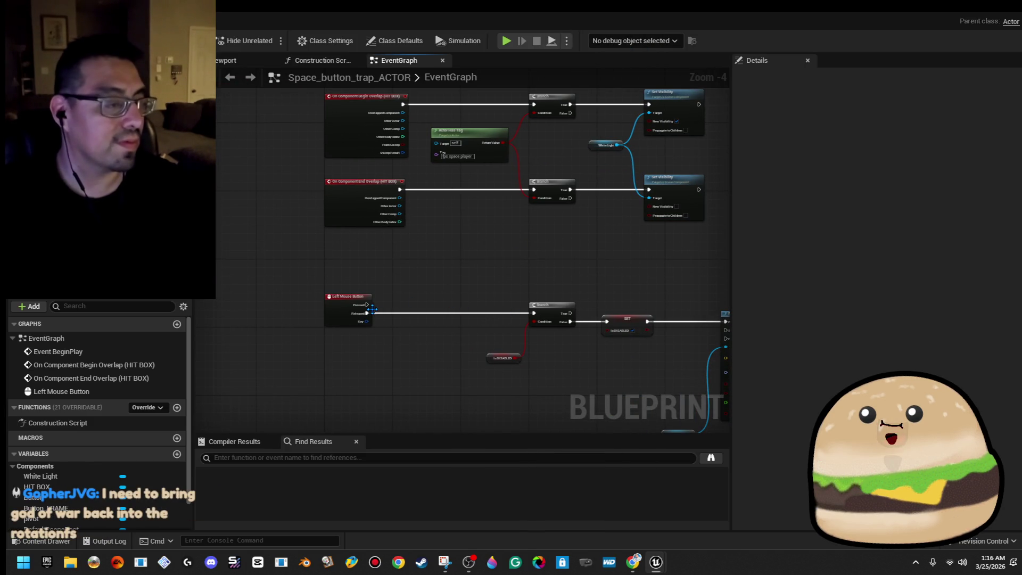
click(401, 311)
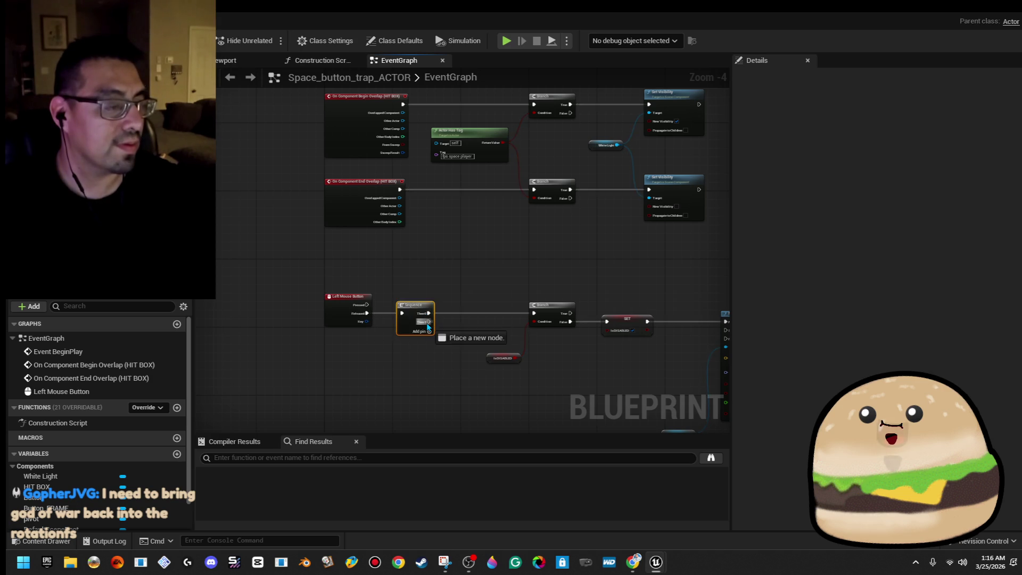
drag(428, 322, 649, 192)
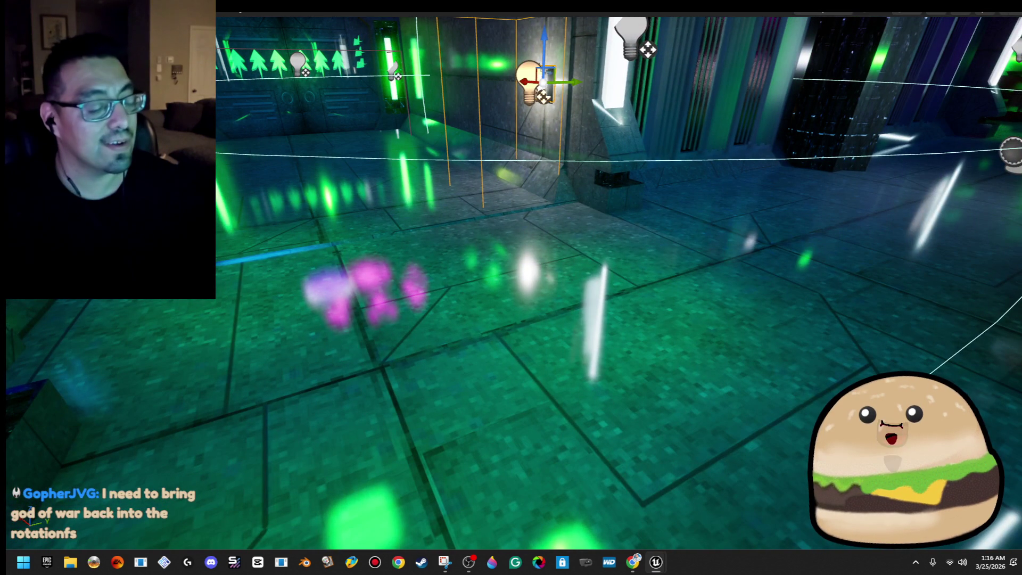
- Briefly play the level from a viewport spot, then reopen the Space_button_trap_ACTOR blueprint
right_click(571, 372)
click(693, 364)
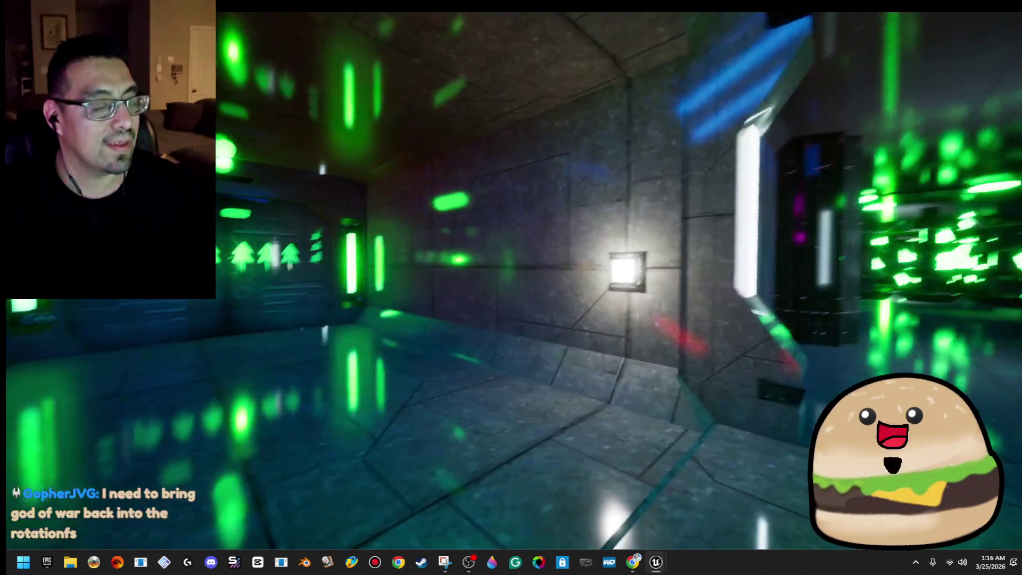
key(Escape)
right_click(517, 266)
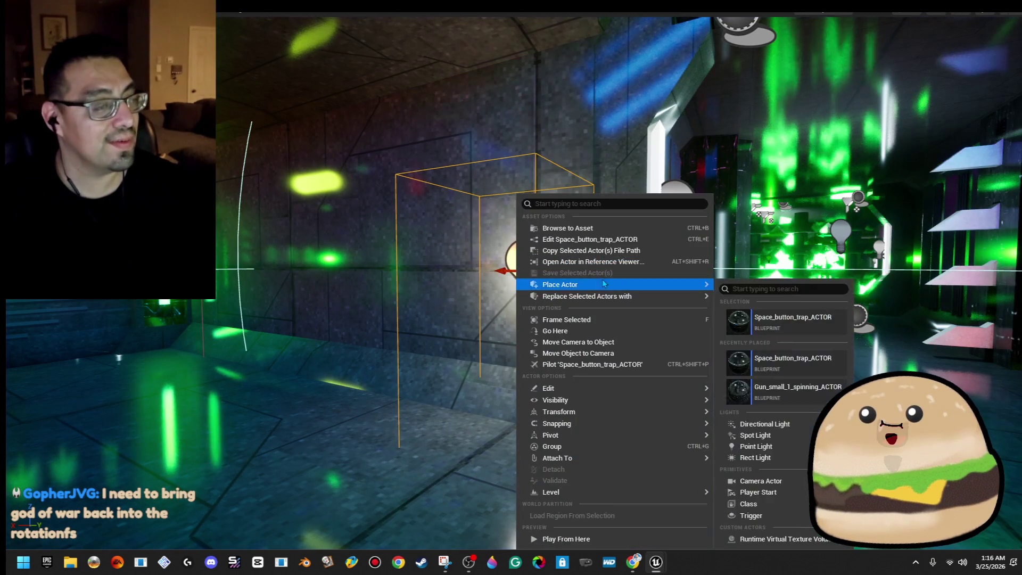
click(599, 242)
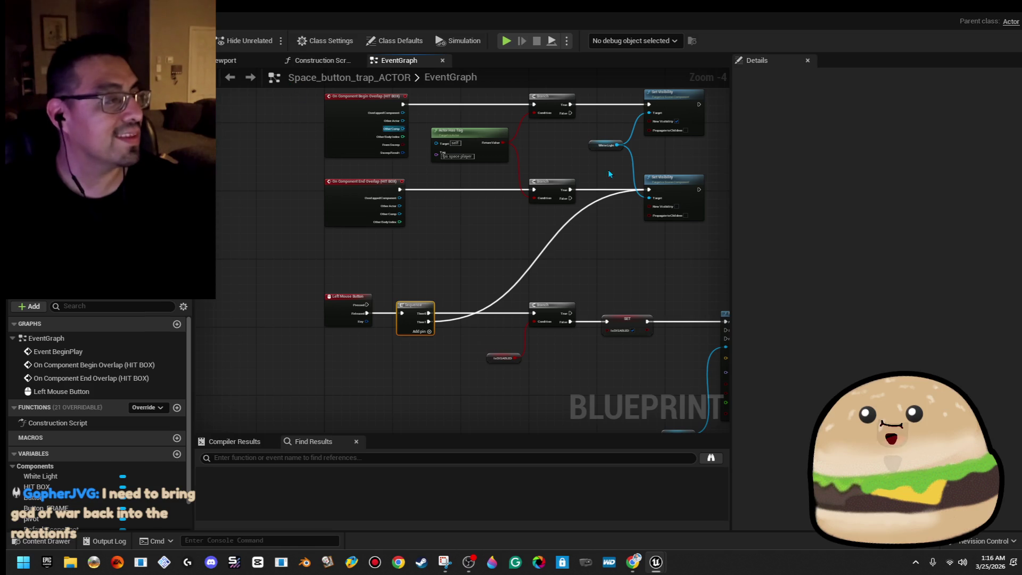
- In Event BeginPlay, run a White Light Set Visibility node after the Is DISABLED setter
mouse_move(463, 211)
mouse_down()
mouse_move(413, 234)
mouse_move(485, 380)
mouse_up()
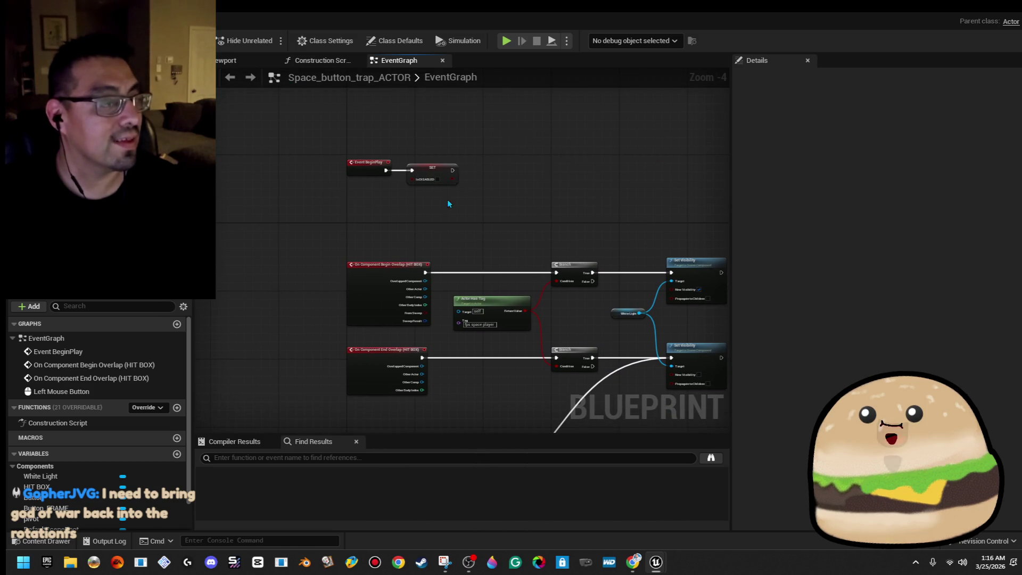
scroll(426, 179, up, 3)
mouse_move(40, 476)
mouse_down()
mouse_move(577, 235)
mouse_move(561, 234)
mouse_move(580, 190)
mouse_up()
text(visi)
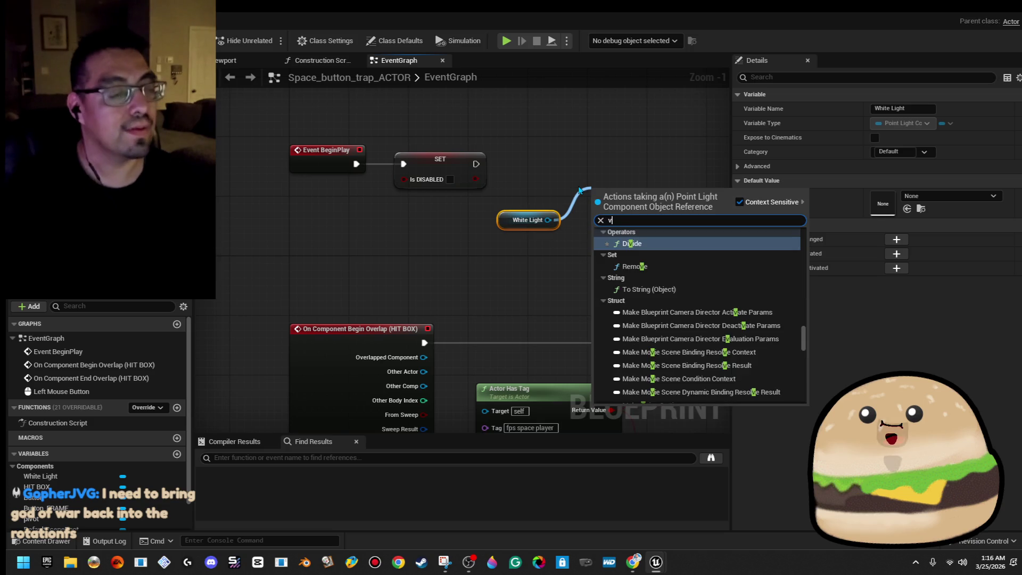
key(Up)
key(Up)
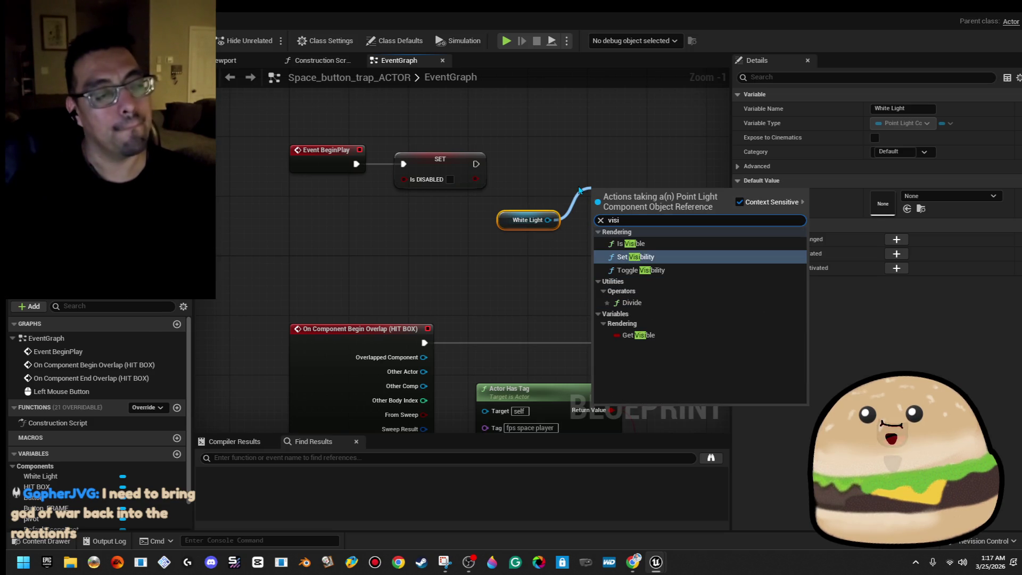
key(Return)
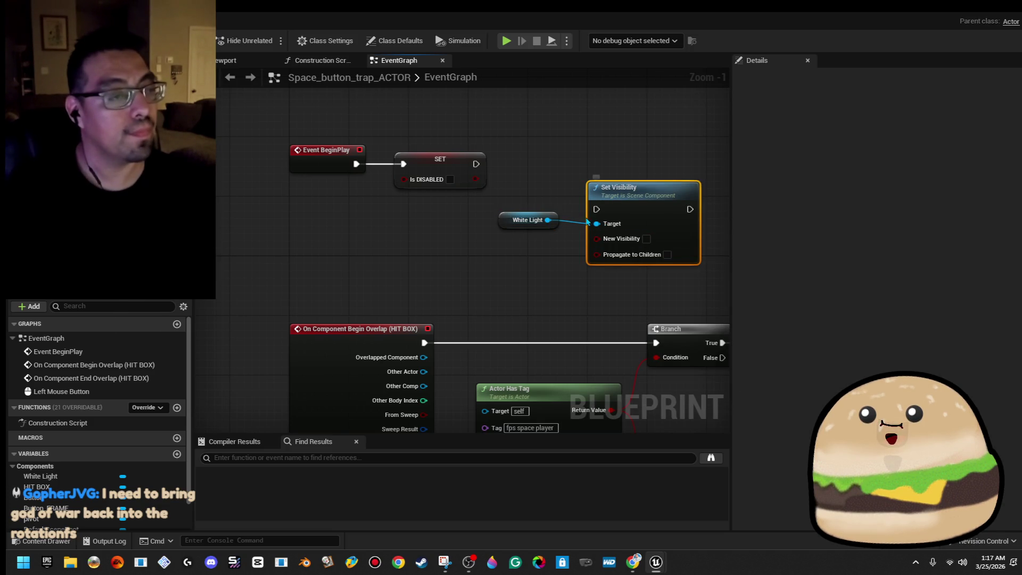
mouse_move(596, 209)
mouse_down()
mouse_move(533, 213)
mouse_move(476, 164)
mouse_up()
drag(633, 197, 640, 159)
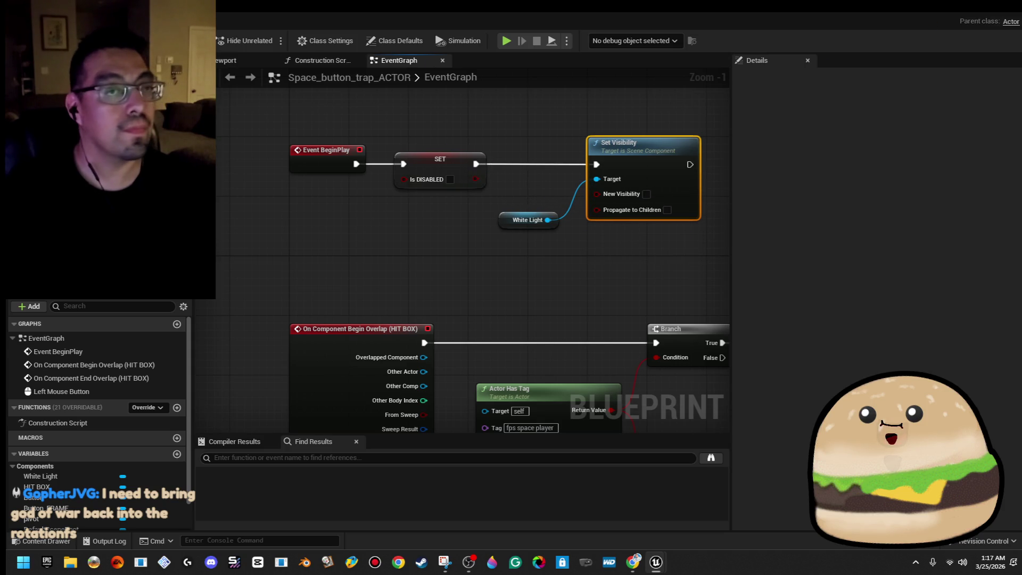
key(alt+Tab)
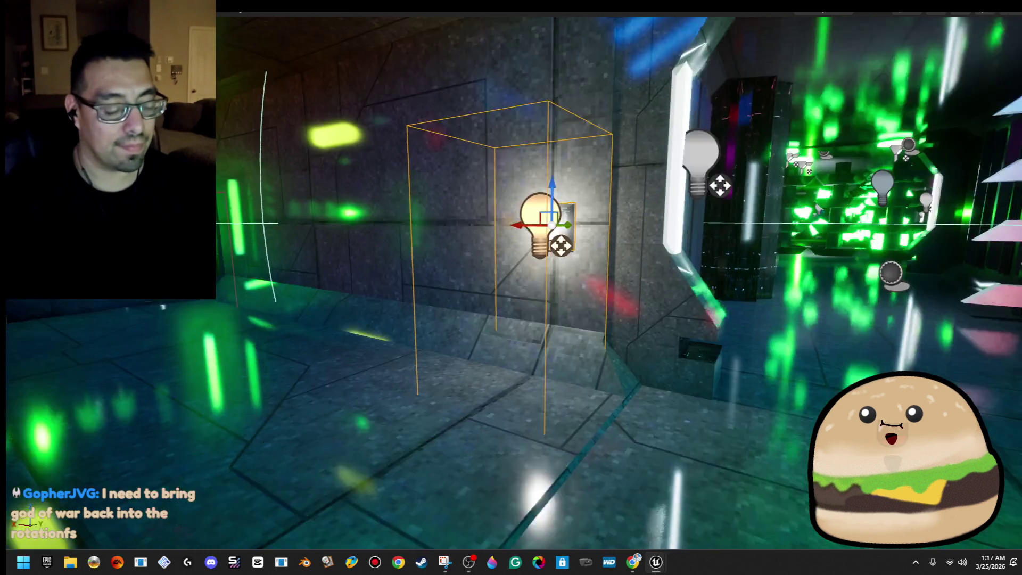
- Fly the viewport camera to the wall panel and reopen the trap actor's blueprint
right_click(633, 375)
click(685, 407)
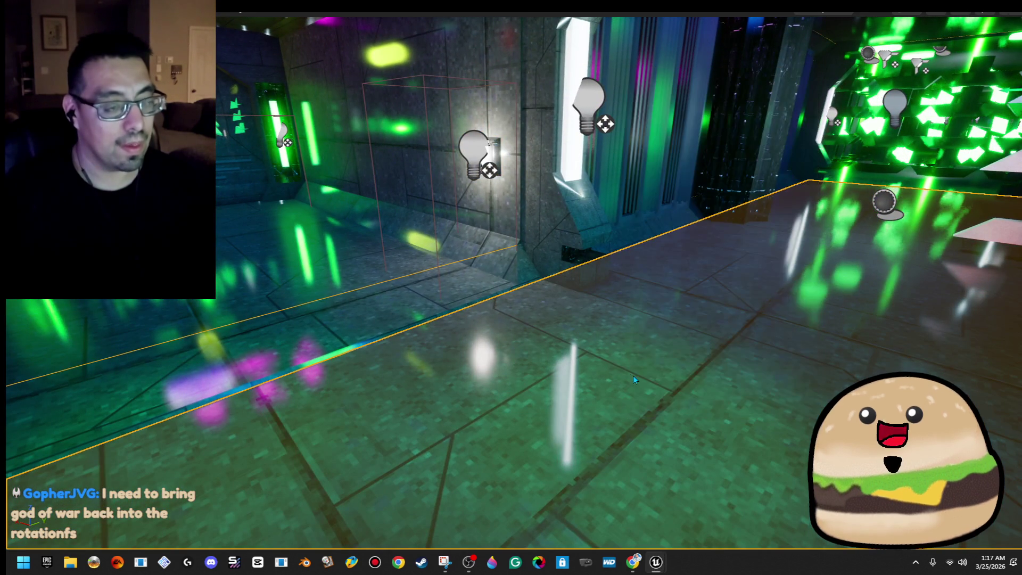
mouse_move(634, 375)
mouse_down()
mouse_move(500, 325)
mouse_move(575, 325)
mouse_move(554, 327)
mouse_move(509, 224)
mouse_up()
right_click(510, 224)
click(559, 234)
- Wire End Overlap's Other Actor into Actor Has Tag's Target and move the node beside it
drag(520, 279, 474, 131)
drag(441, 264, 380, 224)
mouse_move(479, 376)
mouse_down()
mouse_move(388, 330)
mouse_move(466, 343)
mouse_up()
drag(362, 345, 428, 233)
drag(509, 215, 507, 343)
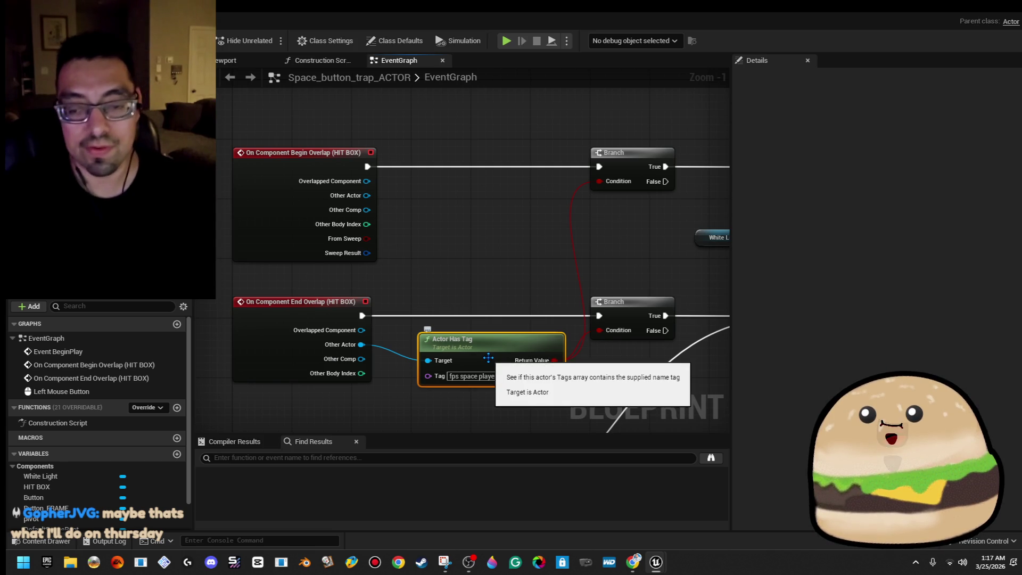
- Duplicate Actor Has Tag and feed it Begin Overlap's Other Actor
key(ctrl+c)
key(ctrl+v)
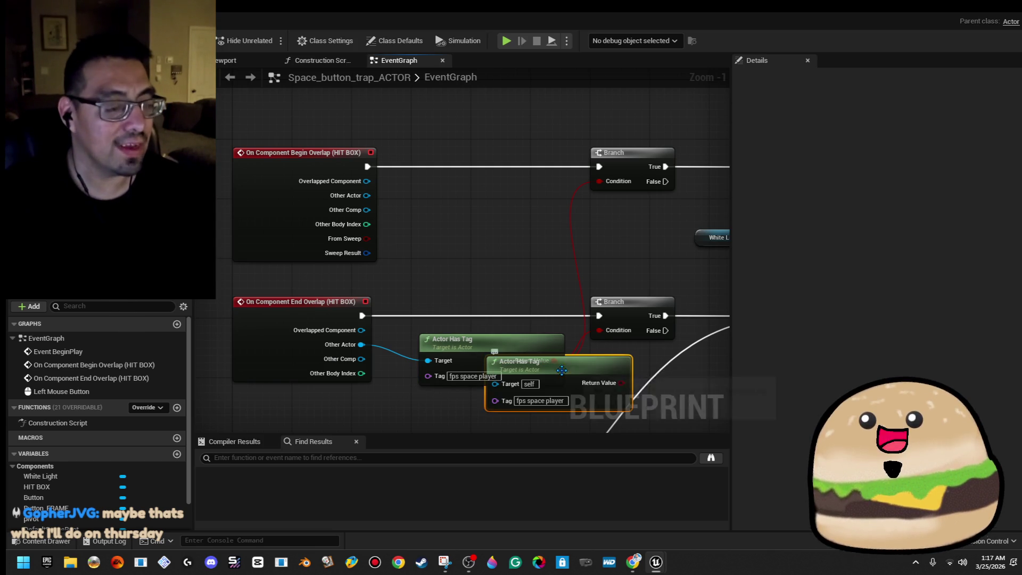
mouse_move(603, 361)
mouse_down()
mouse_move(505, 188)
mouse_move(536, 219)
mouse_move(600, 192)
mouse_move(600, 180)
mouse_up()
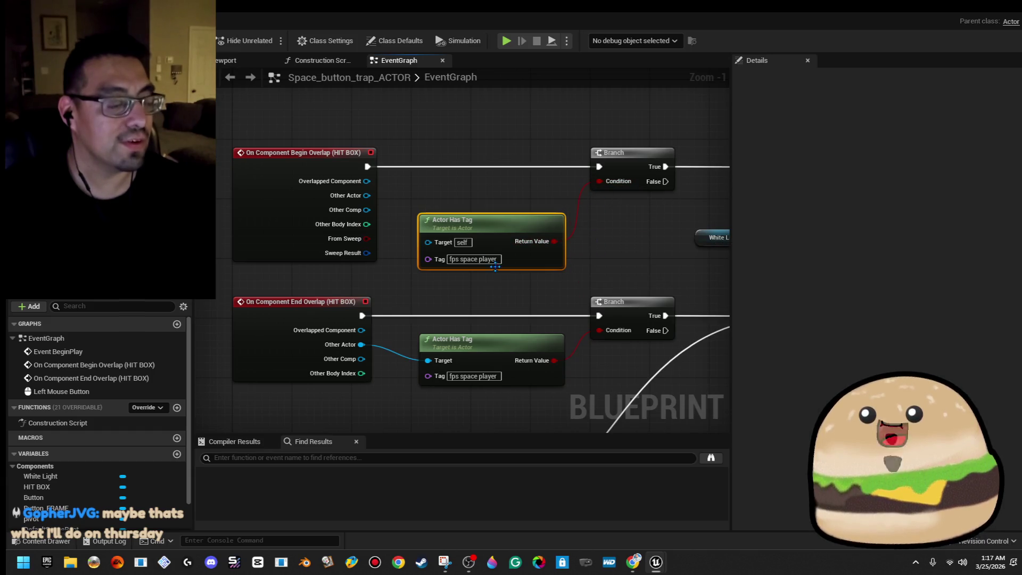
drag(436, 244, 367, 195)
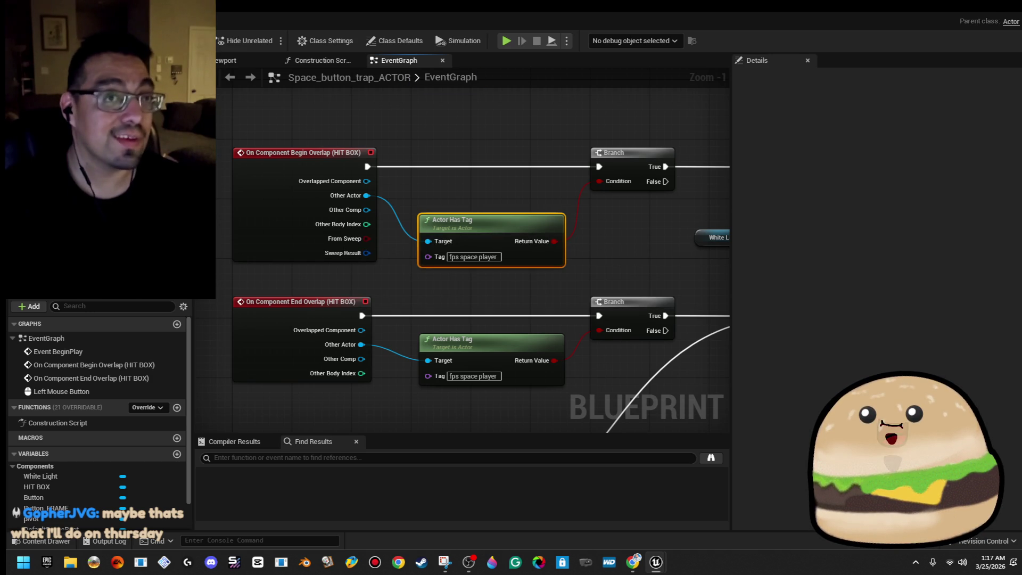
- Start a Play From Here session from a spot on the floor
click(977, 15)
drag(634, 321, 635, 321)
right_click(541, 202)
click(504, 228)
drag(505, 228, 504, 228)
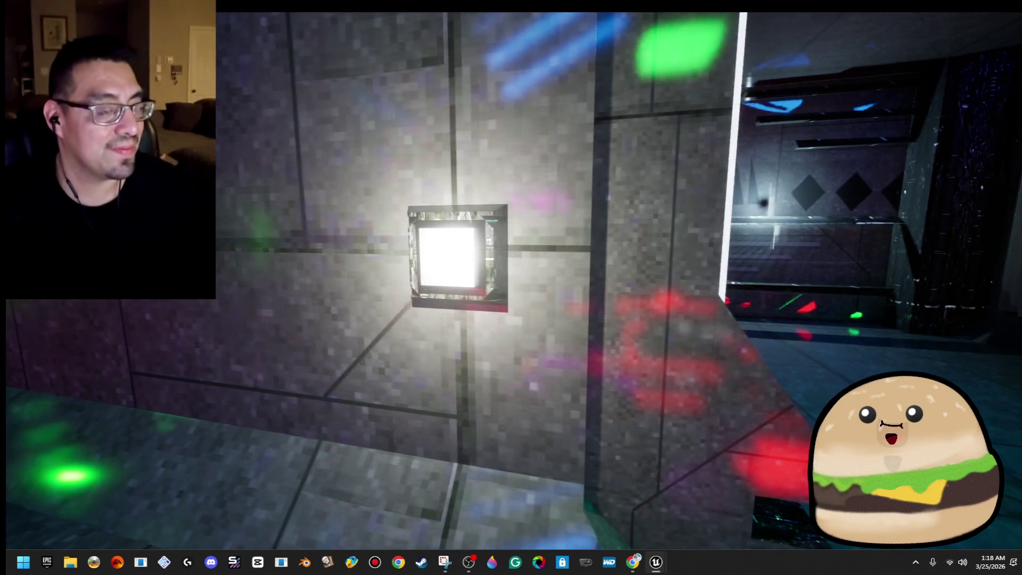
- End the play-test and reopen the Space_button_trap_ACTOR blueprint from the placed trap actor
key(Escape)
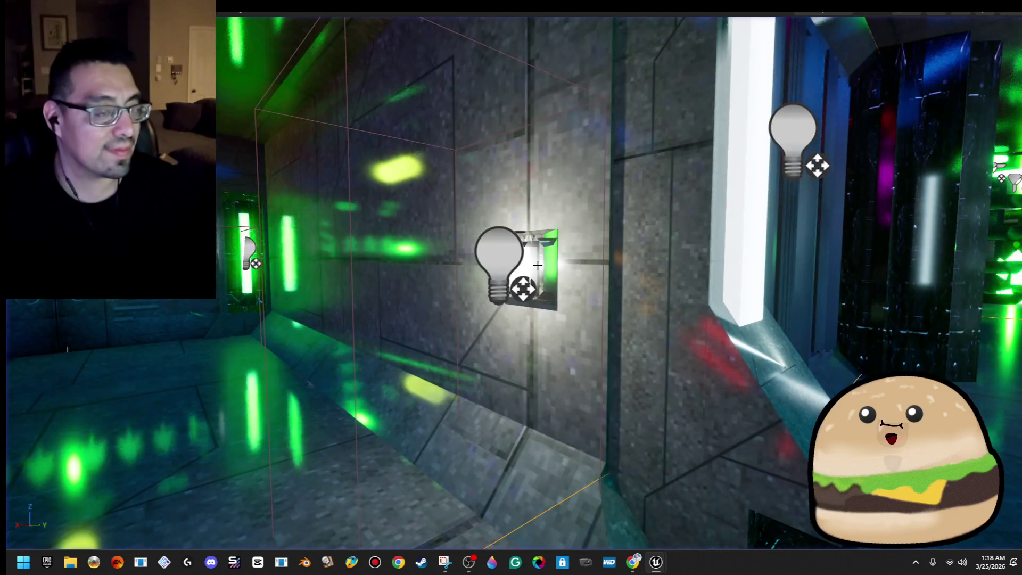
right_click(538, 265)
click(612, 233)
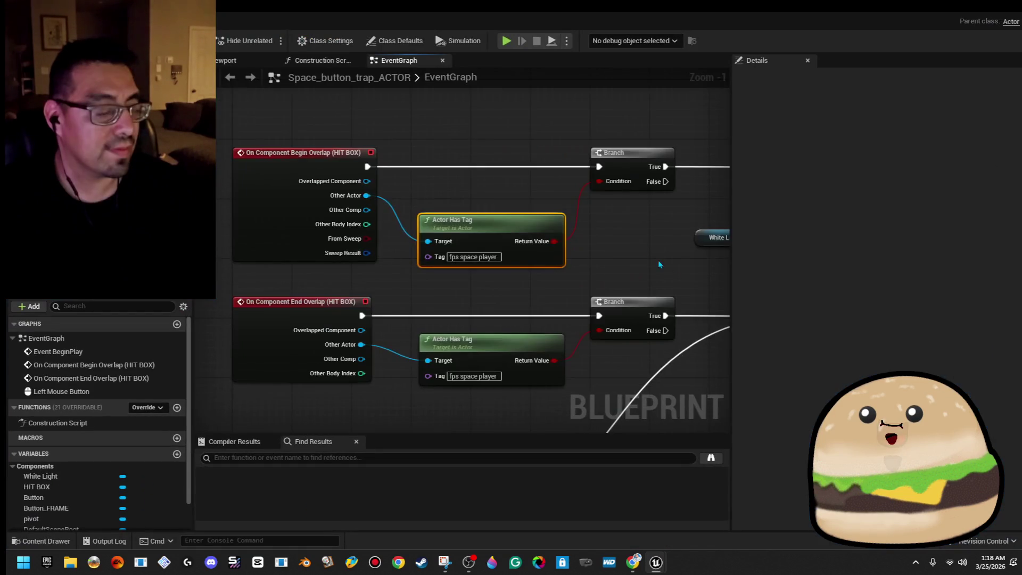
- Add a second Branch after each overlap Branch's True output and drag in the is DISABLED variable
scroll(665, 269, down, 3)
mouse_move(665, 269)
mouse_down()
mouse_move(477, 247)
mouse_move(431, 279)
mouse_move(408, 248)
mouse_up()
mouse_move(523, 240)
mouse_down()
mouse_move(468, 212)
mouse_move(520, 251)
mouse_move(664, 274)
mouse_move(720, 262)
mouse_move(712, 270)
mouse_up()
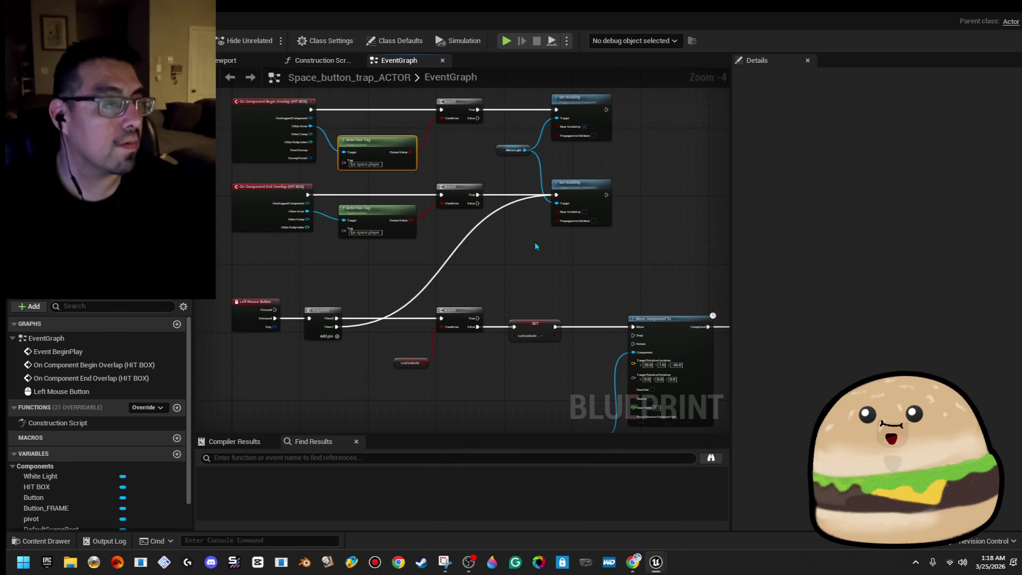
mouse_move(498, 255)
mouse_down()
mouse_move(585, 127)
mouse_move(705, 124)
mouse_up()
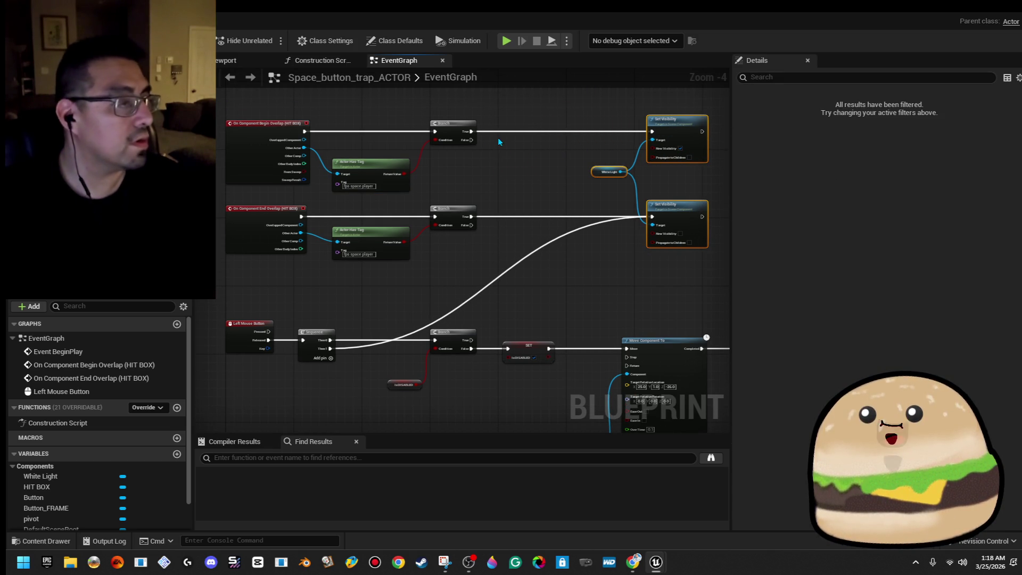
drag(470, 135, 530, 135)
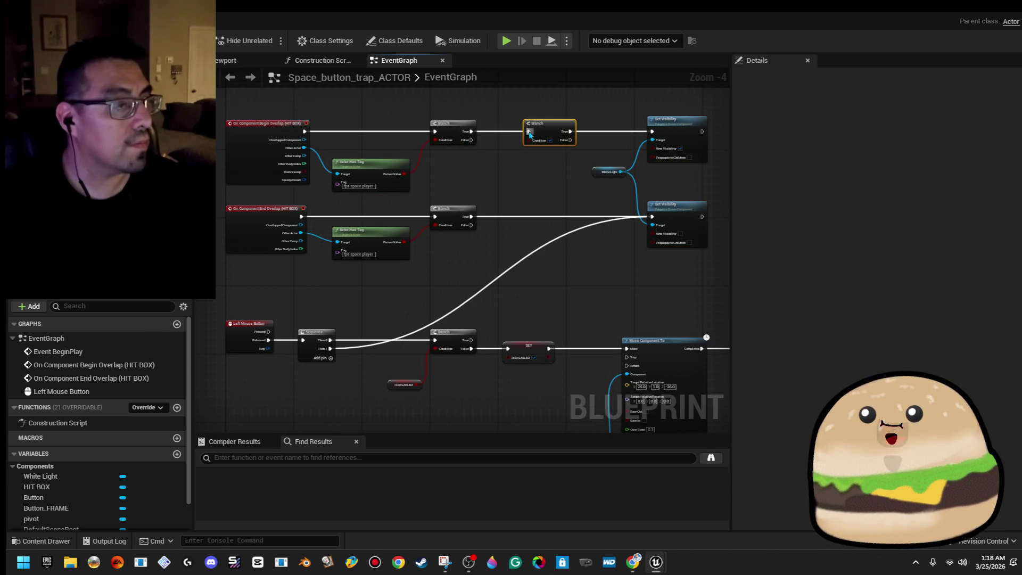
drag(471, 223, 533, 222)
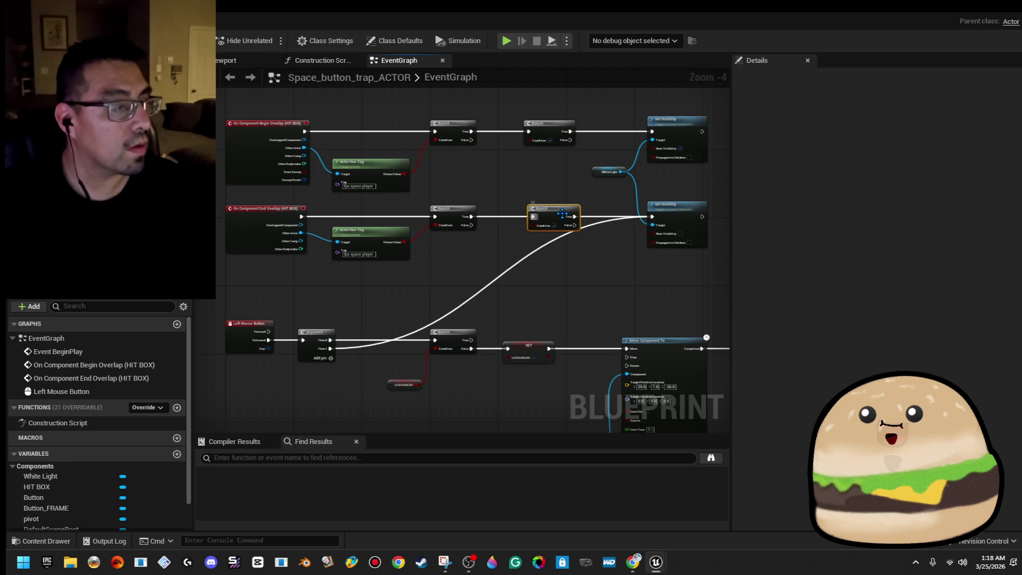
scroll(87, 451, down, 3)
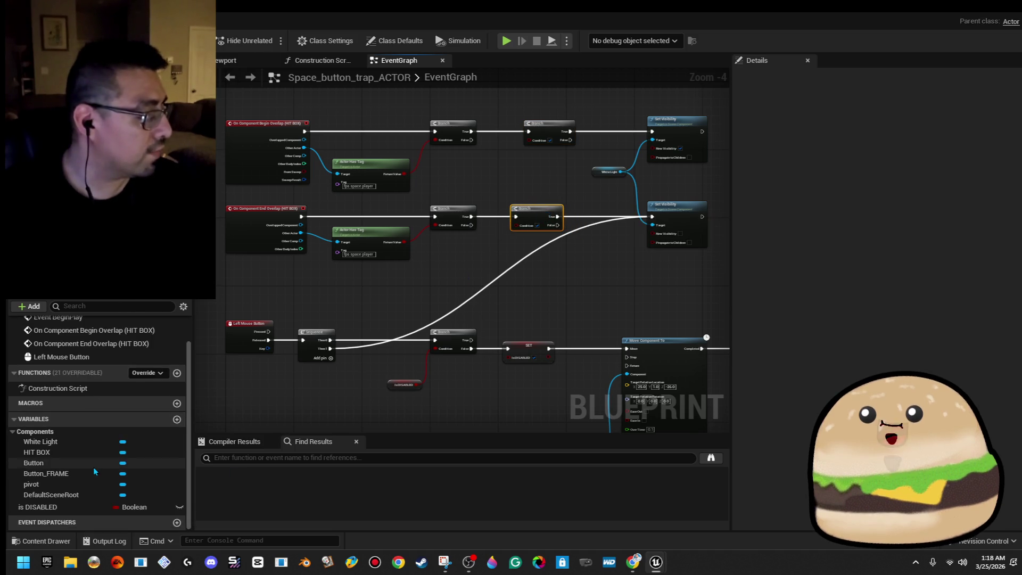
mouse_move(37, 506)
mouse_down()
mouse_move(565, 307)
mouse_move(520, 228)
mouse_up()
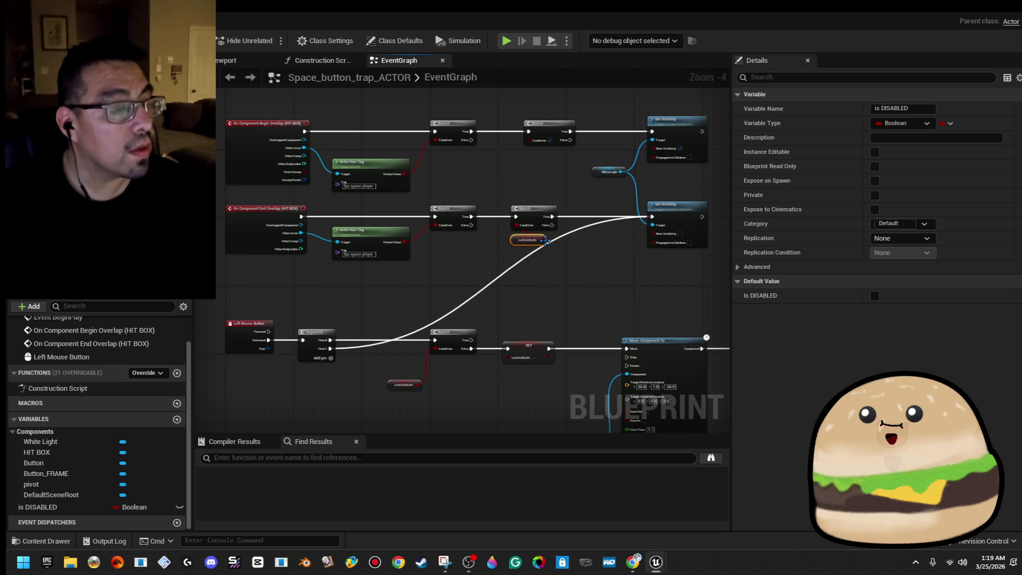
- Place an is DISABLED getter feeding the lower second Branch
right_click(69, 507)
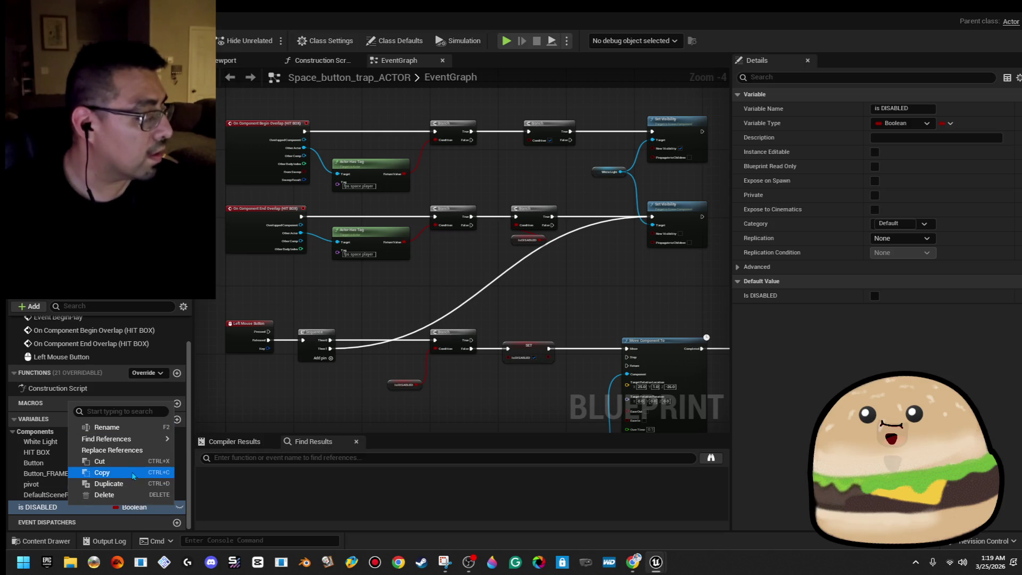
mouse_move(127, 439)
click(49, 510)
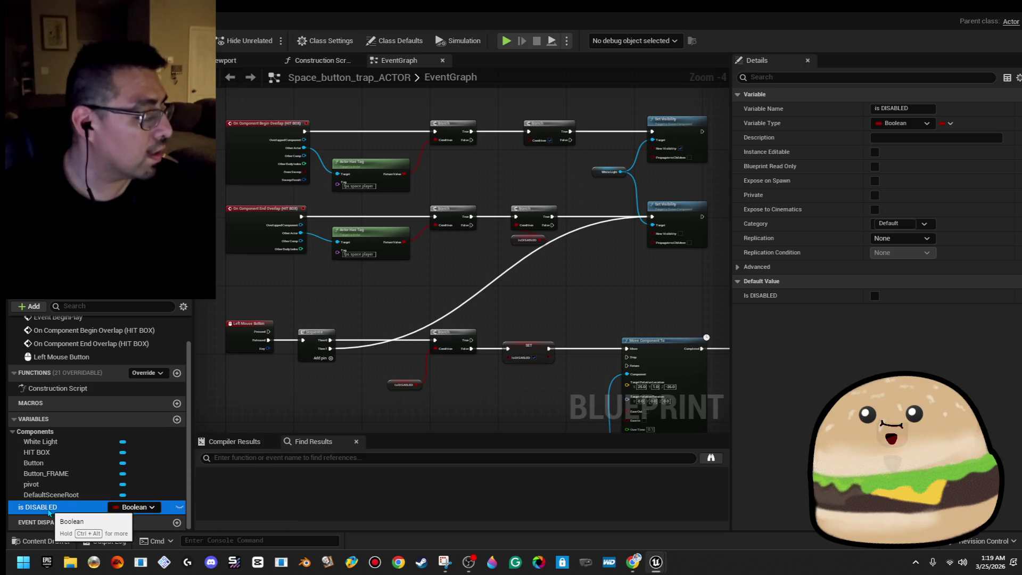
click(64, 495)
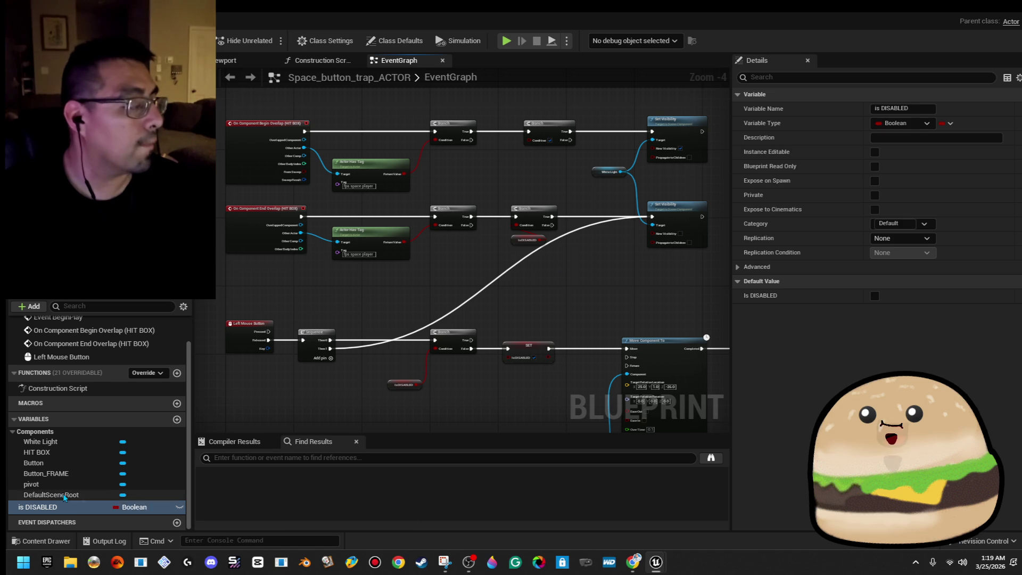
click(88, 504)
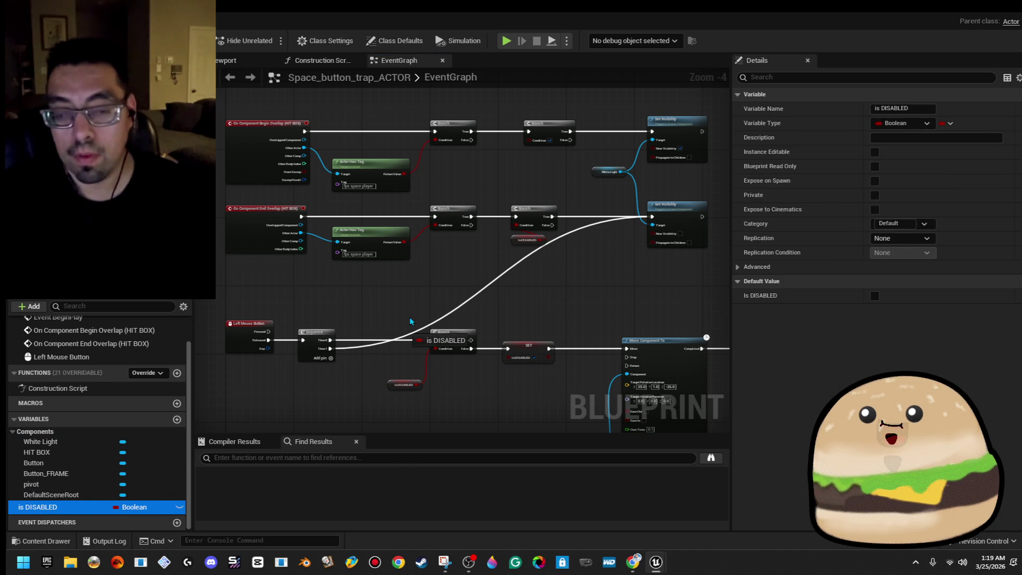
mouse_move(531, 150)
mouse_down()
mouse_move(528, 140)
mouse_move(553, 170)
mouse_up()
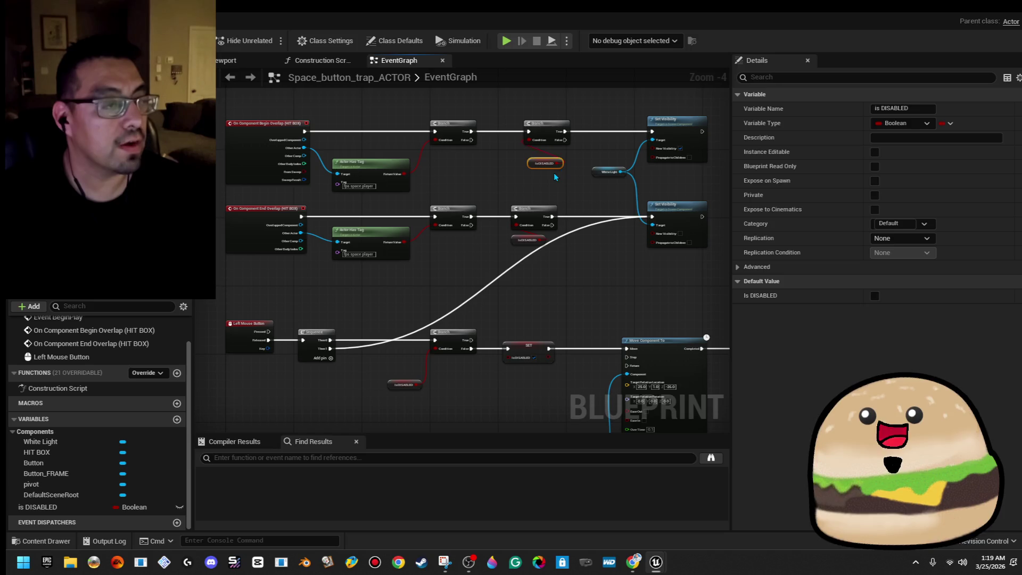
drag(523, 232, 536, 232)
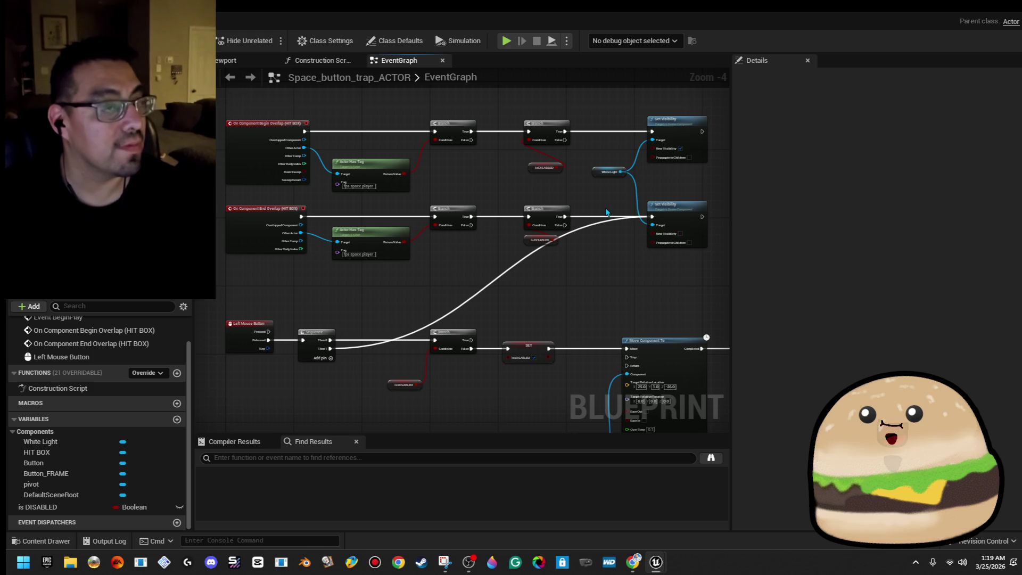
- Make the lower second Branch's False output drive Set Visibility and break its True link
scroll(564, 222, up, 1)
drag(548, 231, 671, 221)
right_click(553, 220)
click(578, 245)
- Rewire the top second Branch's False output to Set Visibility and break its True link
mouse_move(548, 119)
mouse_down()
mouse_move(663, 125)
mouse_move(669, 105)
mouse_up()
right_click(553, 105)
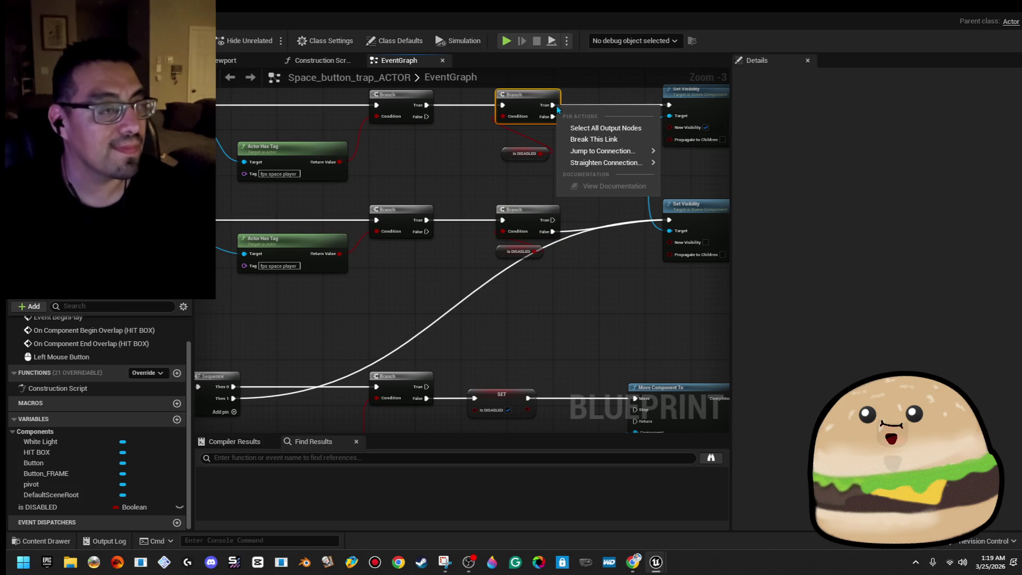
click(580, 143)
click(449, 178)
mouse_move(409, 160)
mouse_down()
mouse_move(440, 177)
mouse_move(651, 415)
mouse_move(493, 423)
mouse_up()
mouse_move(299, 230)
mouse_down()
mouse_move(311, 230)
mouse_move(281, 160)
mouse_up()
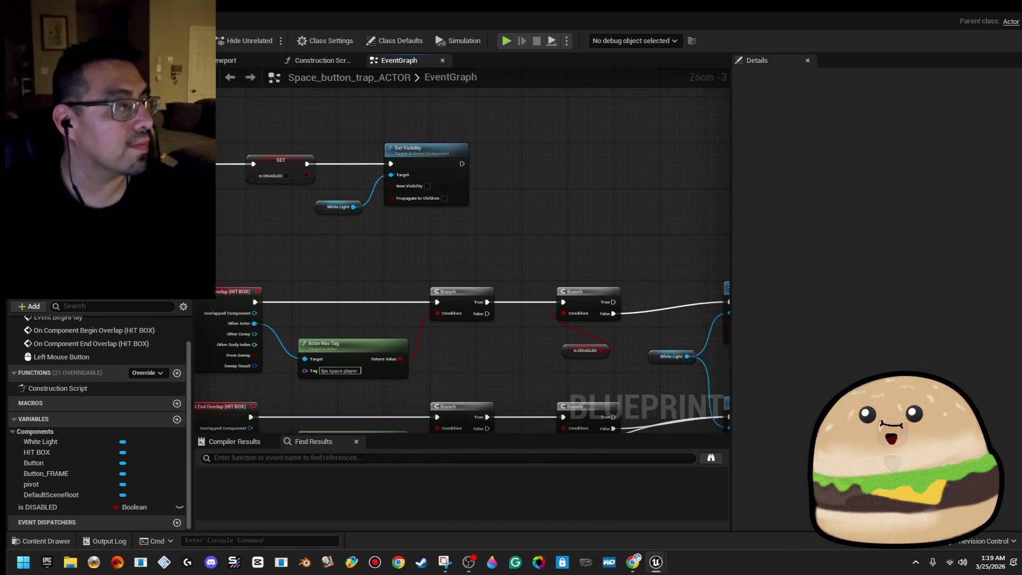
- Select the Delay and SET is DISABLED nodes together and shift them further right
scroll(506, 196, down, 2)
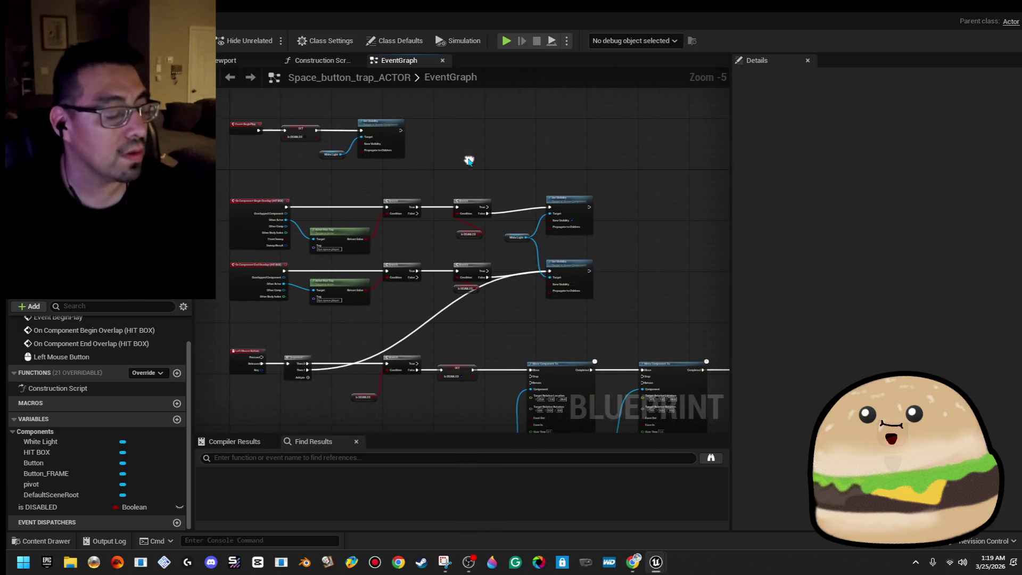
drag(576, 241, 596, 231)
click(596, 232)
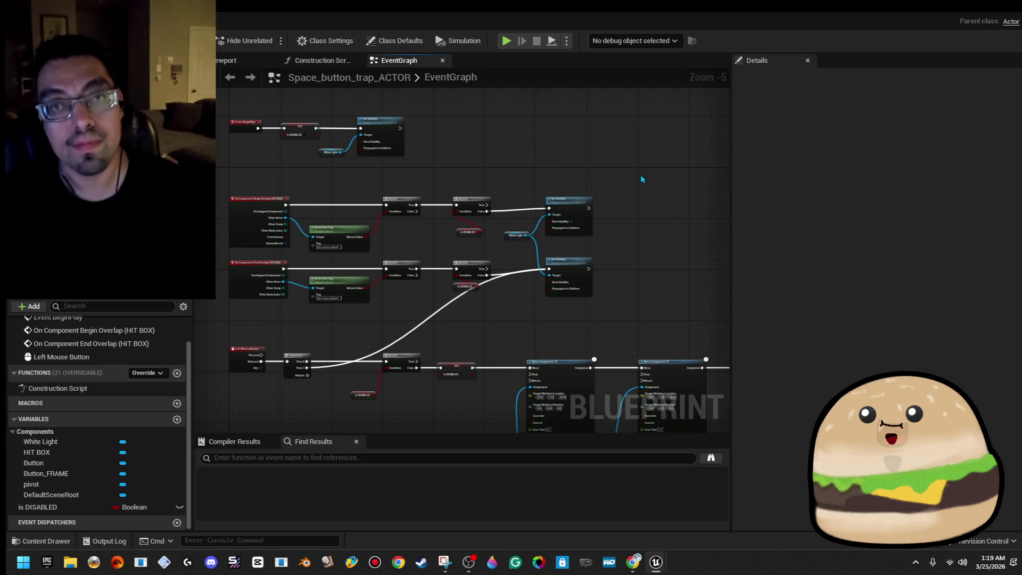
drag(446, 356, 438, 273)
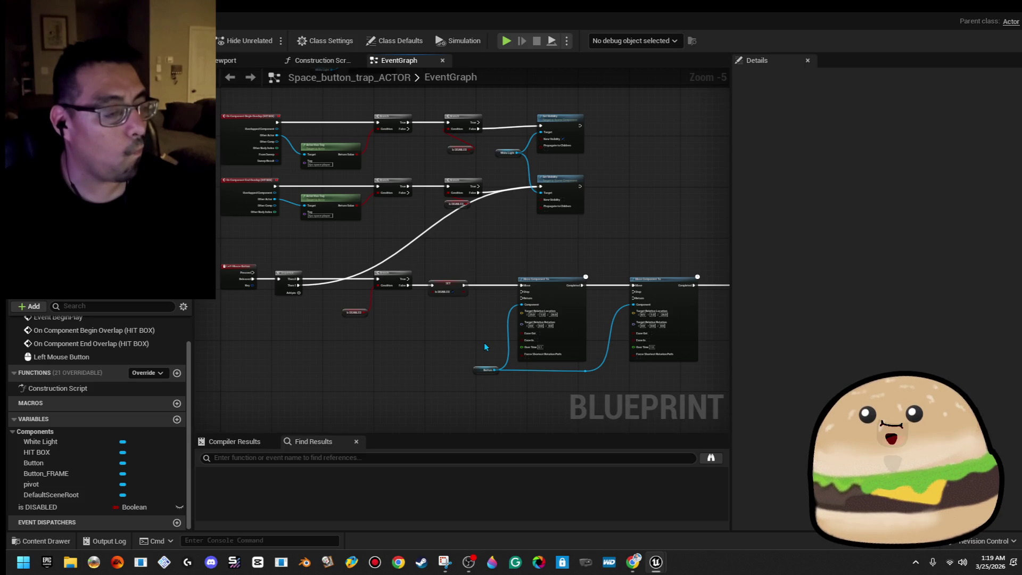
scroll(484, 343, up, 2)
drag(483, 343, 385, 323)
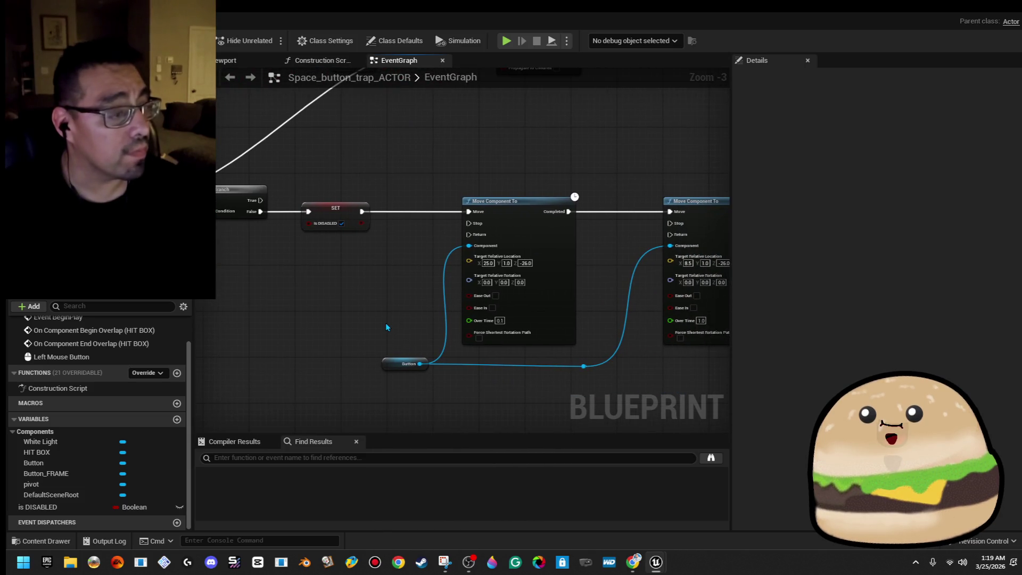
scroll(386, 325, down, 3)
scroll(306, 307, up, 2)
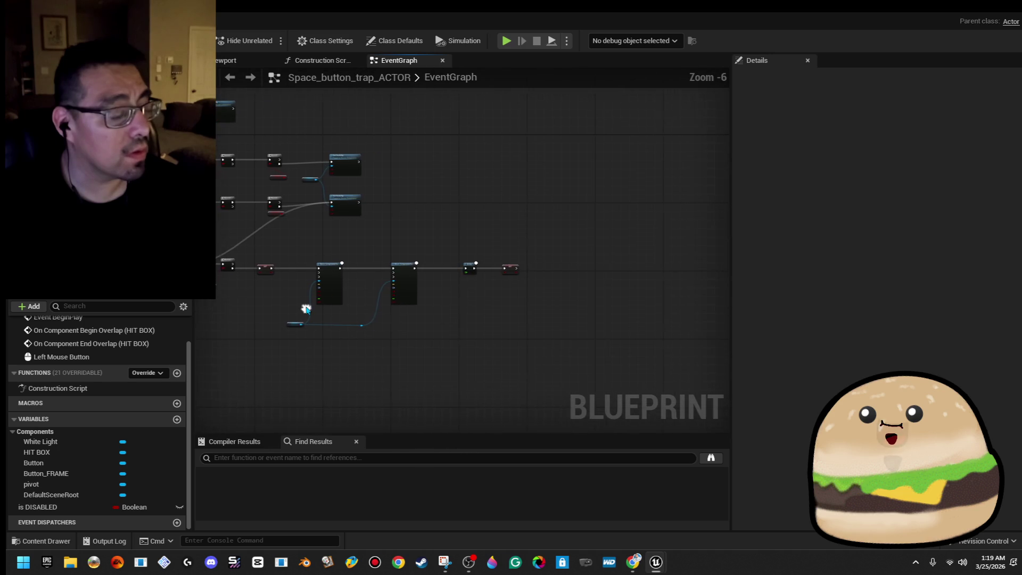
drag(638, 315, 633, 314)
drag(584, 271, 669, 272)
- Test a wire from Move Component To's Completed pin, then nudge the SET node slightly right
drag(414, 269, 437, 270)
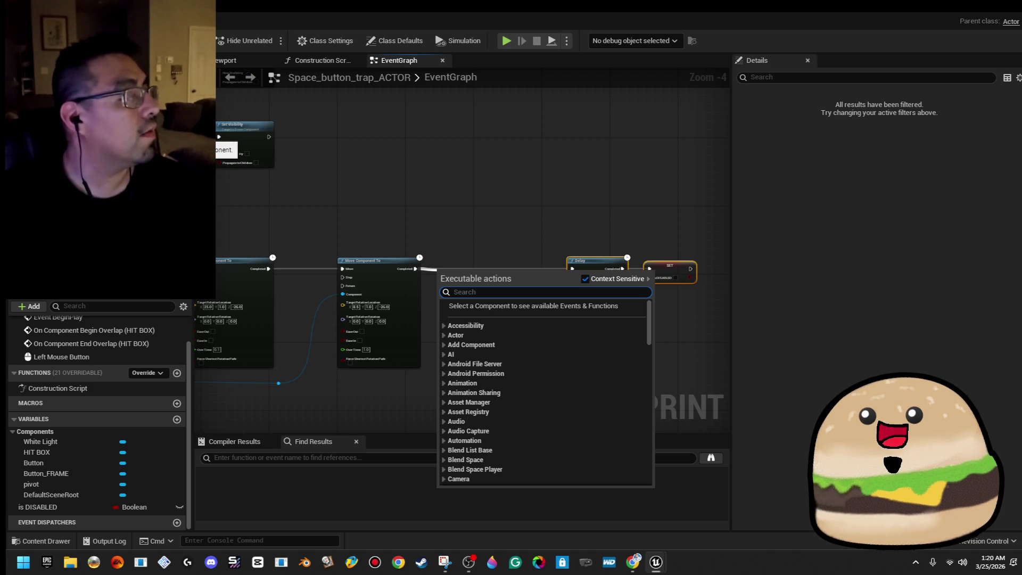
click(645, 251)
click(663, 261)
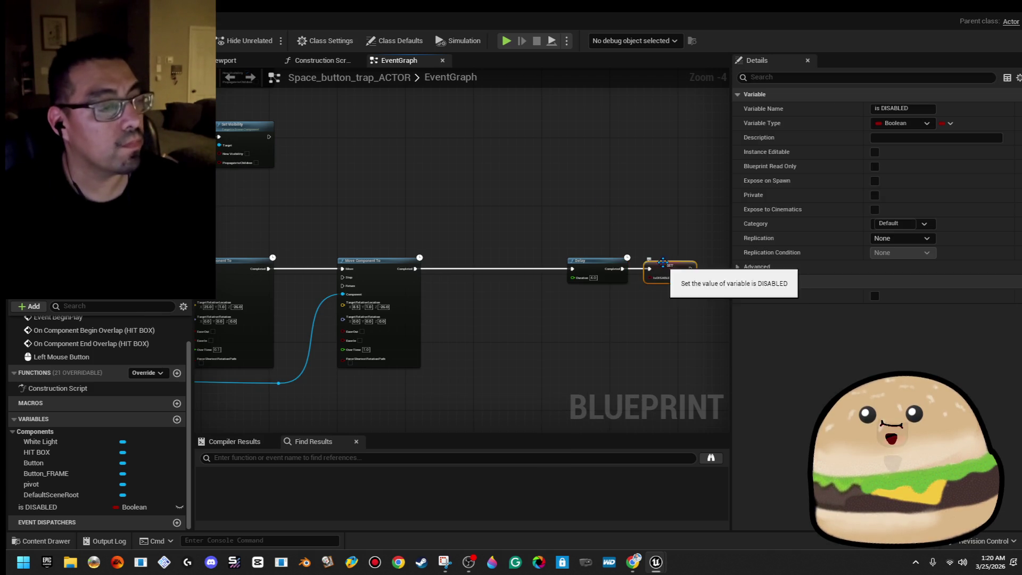
drag(663, 262, 667, 262)
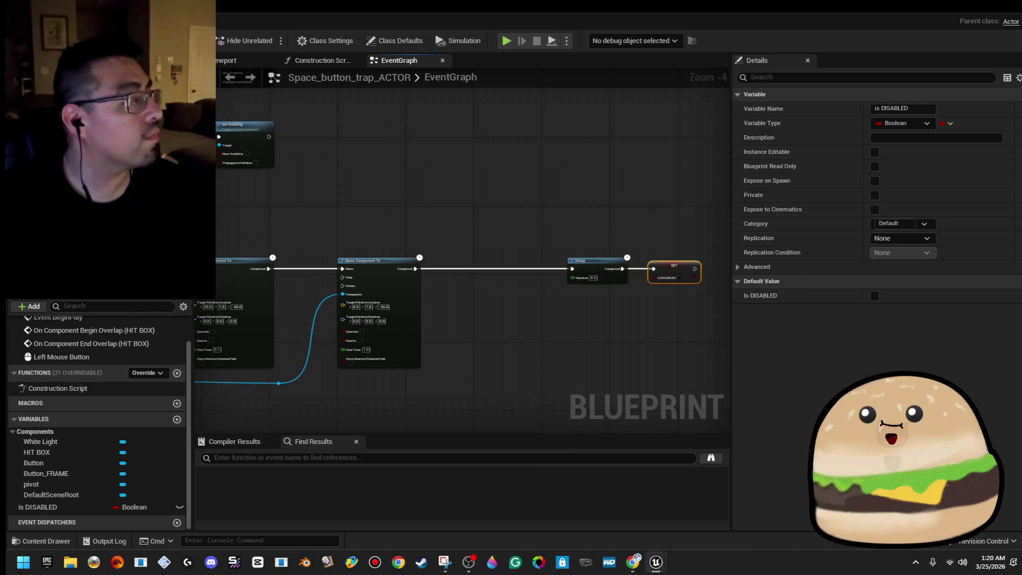
click(34, 462)
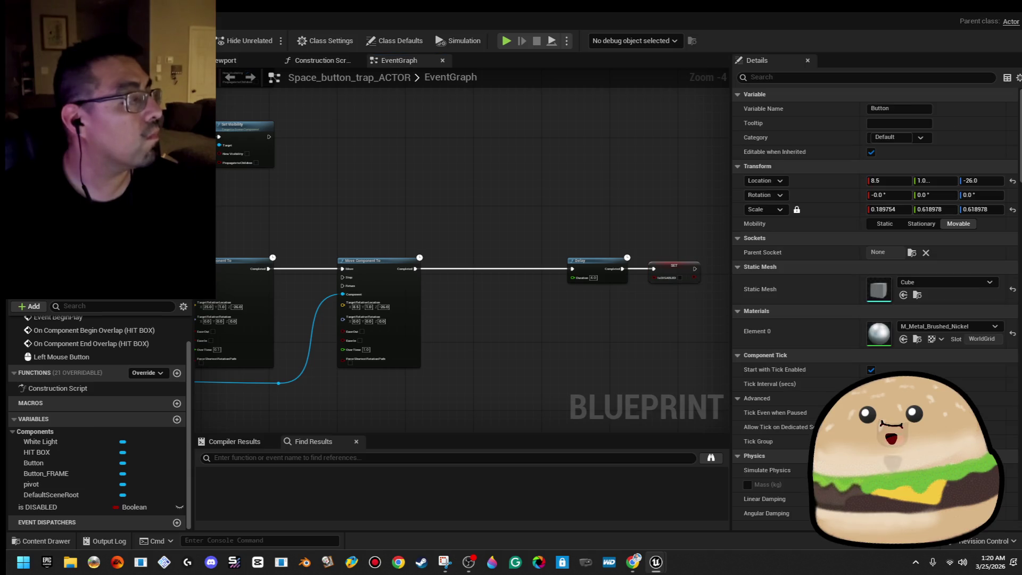
- Add a Button reference with a Set Material node wired to it
drag(452, 305, 486, 283)
text(change)
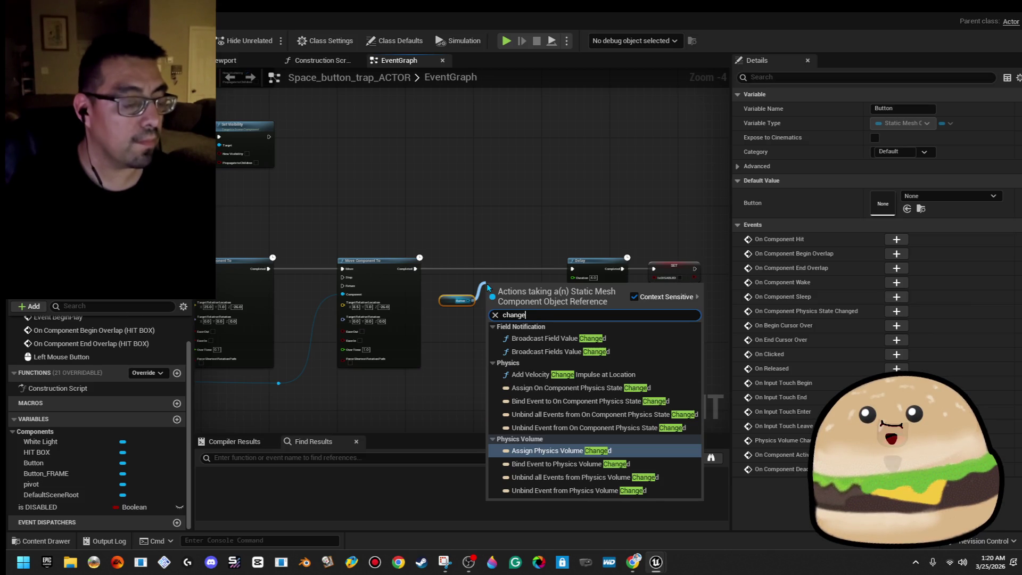
key(BackSpace)
key(BackSpace)
key(BackSpace)
text(set mat)
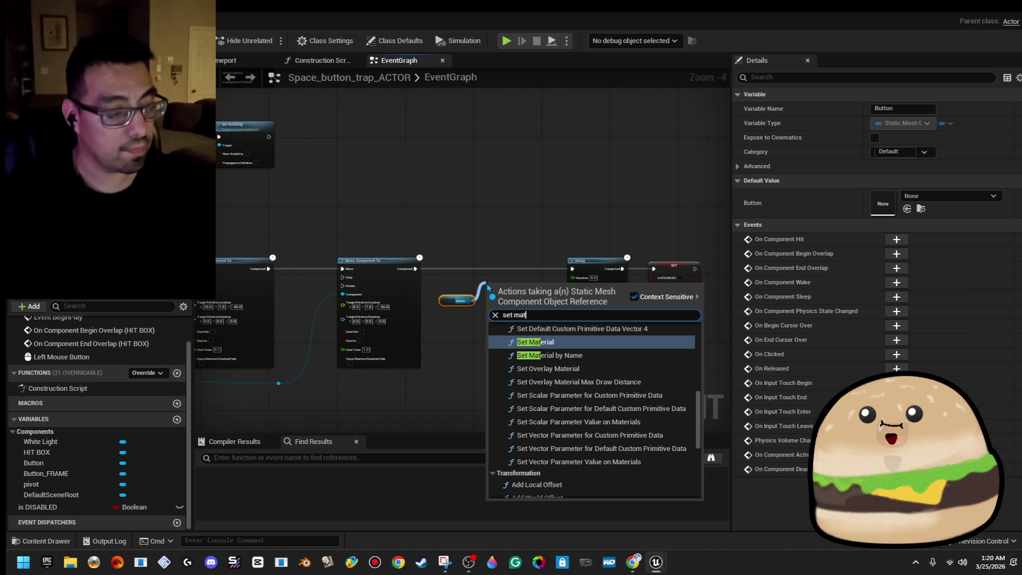
key(Return)
- Set the material to redglow and wire Set Material between Move Component To and Delay
scroll(507, 349, up, 3)
click(505, 342)
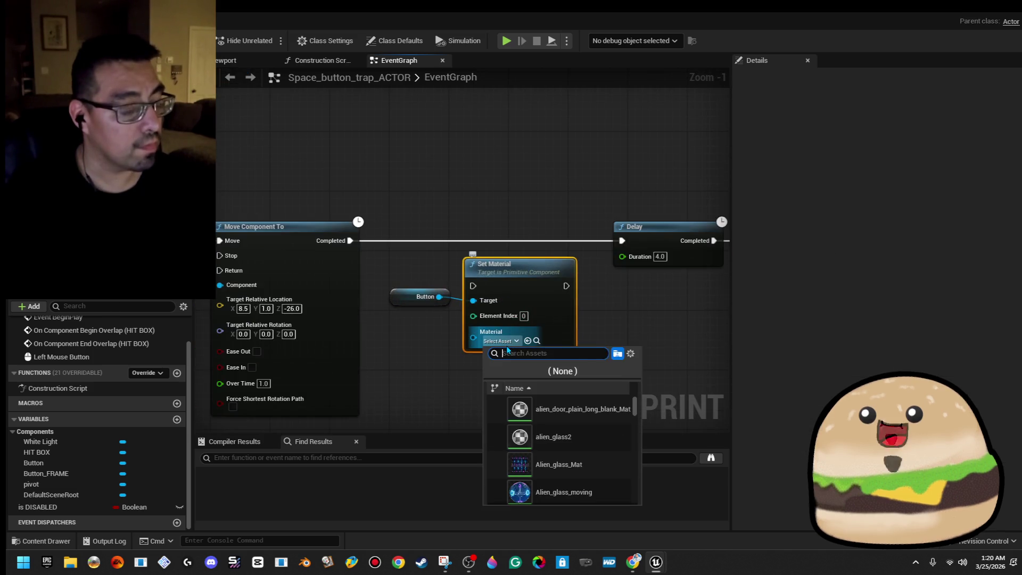
text(red g)
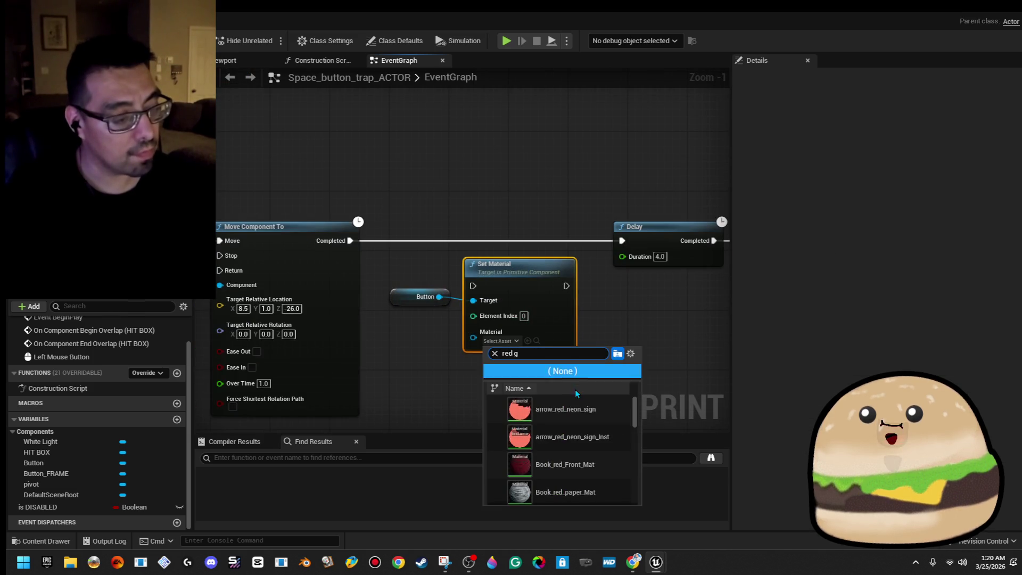
text(o)
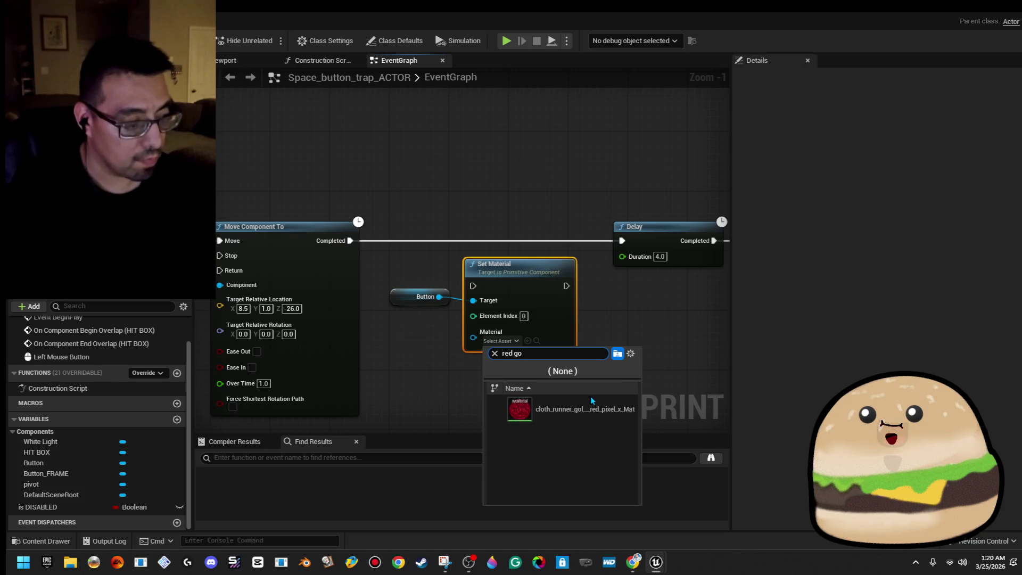
key(BackSpace)
text(l)
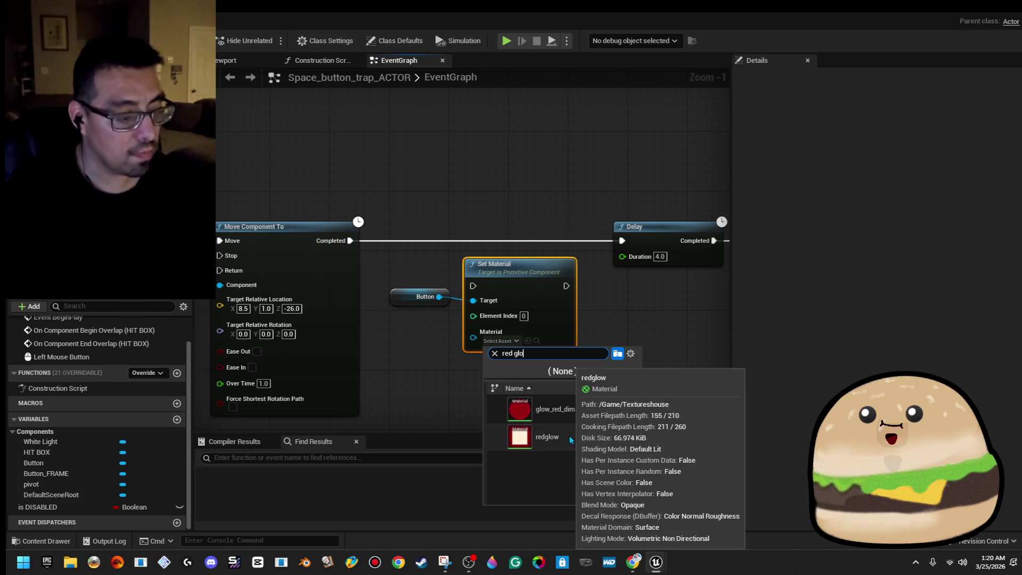
click(569, 433)
mouse_move(542, 295)
mouse_down()
mouse_move(534, 250)
mouse_move(622, 242)
mouse_up()
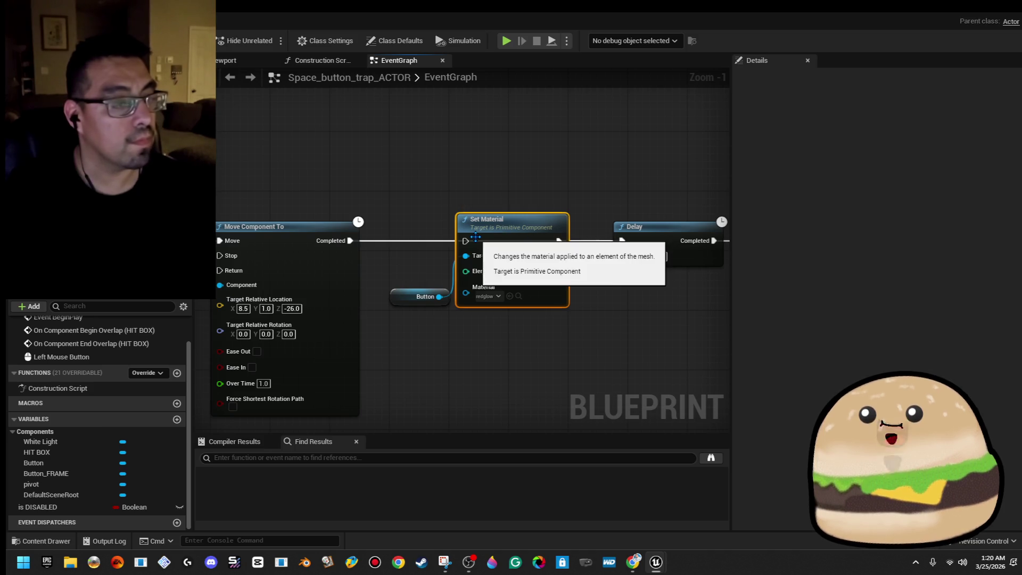
drag(350, 241, 353, 242)
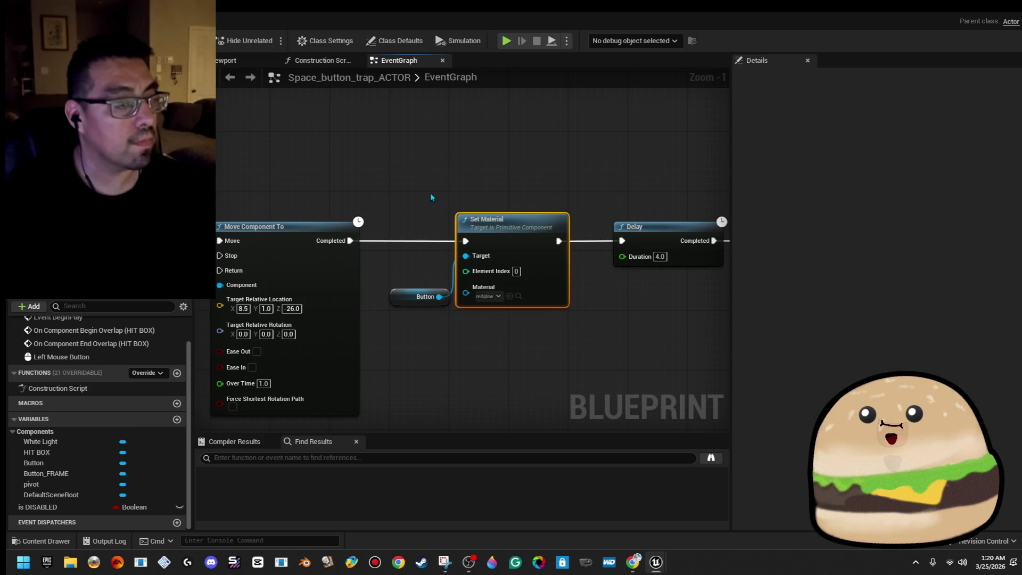
drag(489, 308, 489, 308)
- Copy the Button and Set Material nodes and paste them right after the SET is DISABLED node
right_click(541, 238)
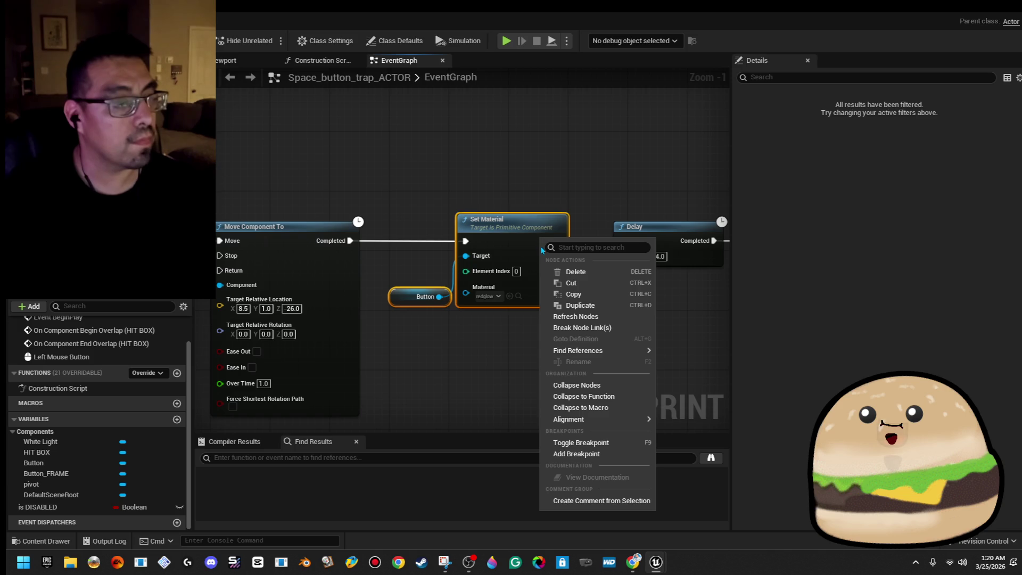
click(579, 296)
drag(579, 296, 459, 263)
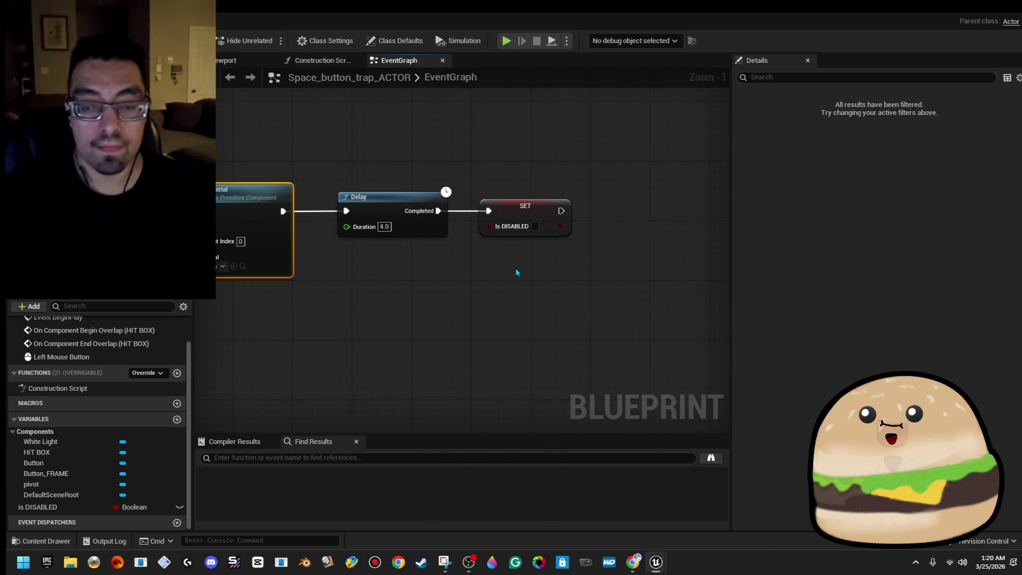
click(630, 239)
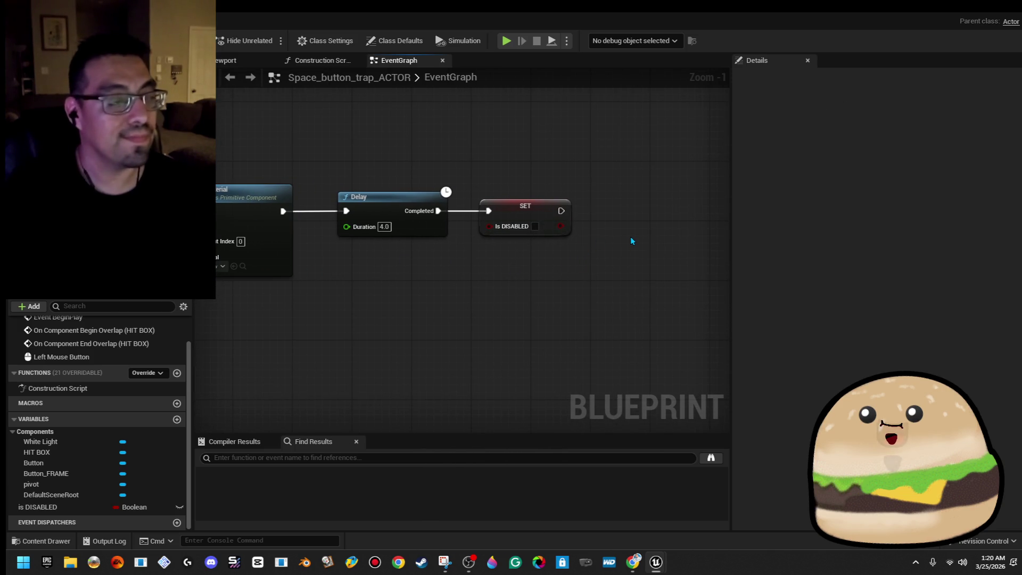
key(ctrl+v)
mouse_move(696, 234)
mouse_down()
mouse_move(658, 211)
mouse_move(651, 217)
mouse_up()
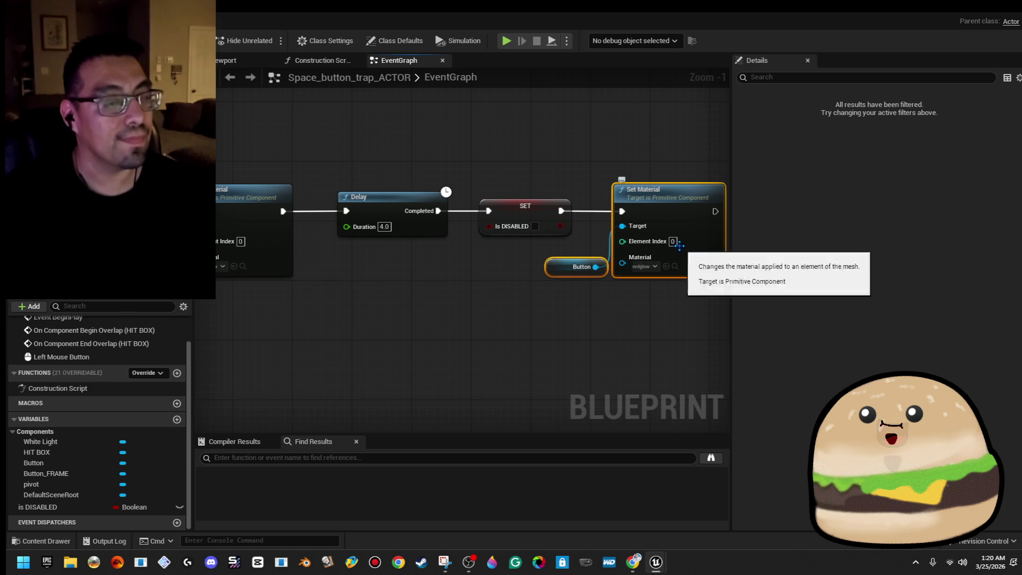
- Set the copied node's material to M_Metal_Brushed_Nickel
click(645, 266)
text(brush)
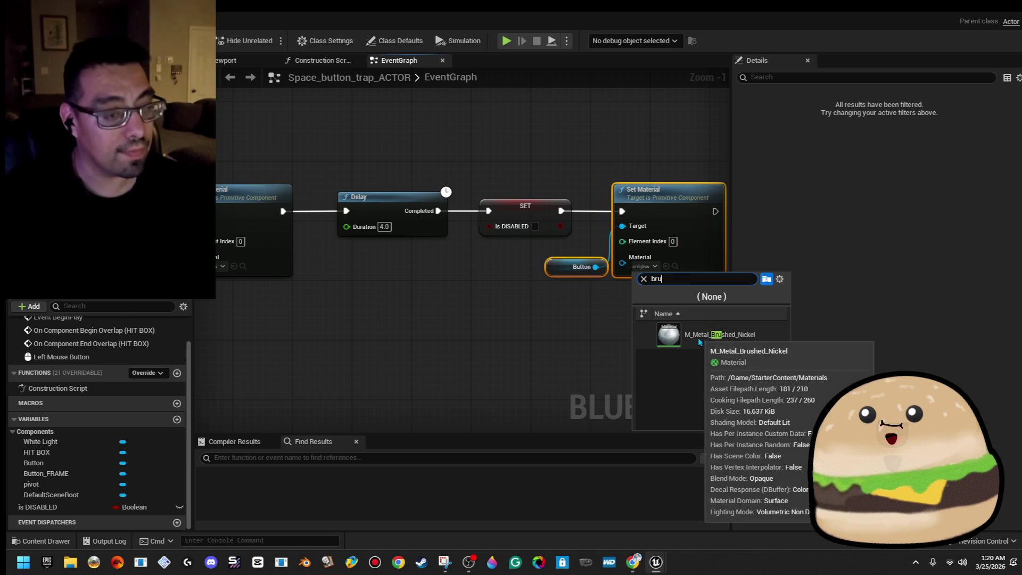
click(682, 333)
scroll(680, 297, down, 1)
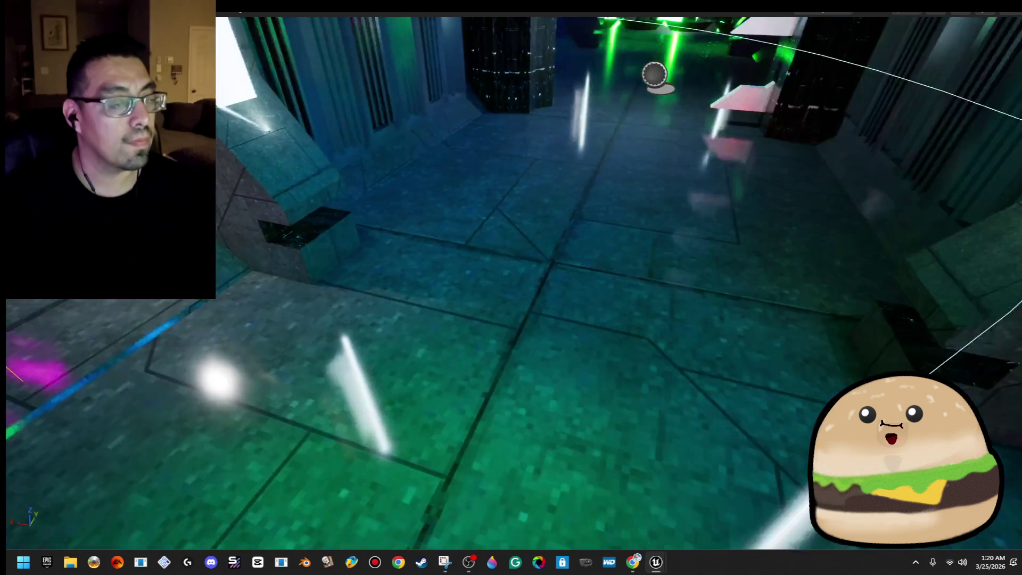
right_click(505, 391)
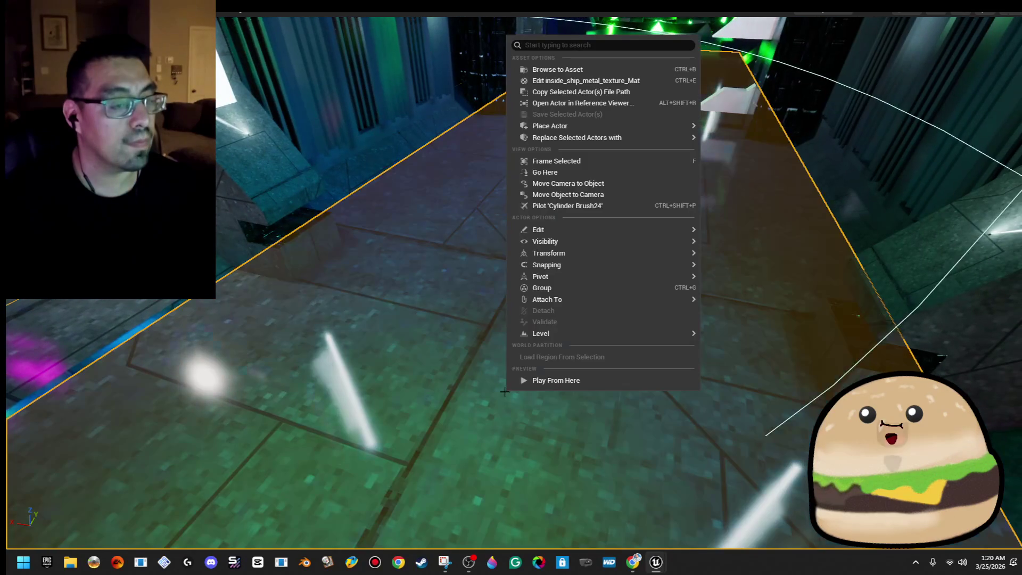
- Briefly play-test the level, then open the Space_button_trap_ACTOR blueprint for editing
click(597, 380)
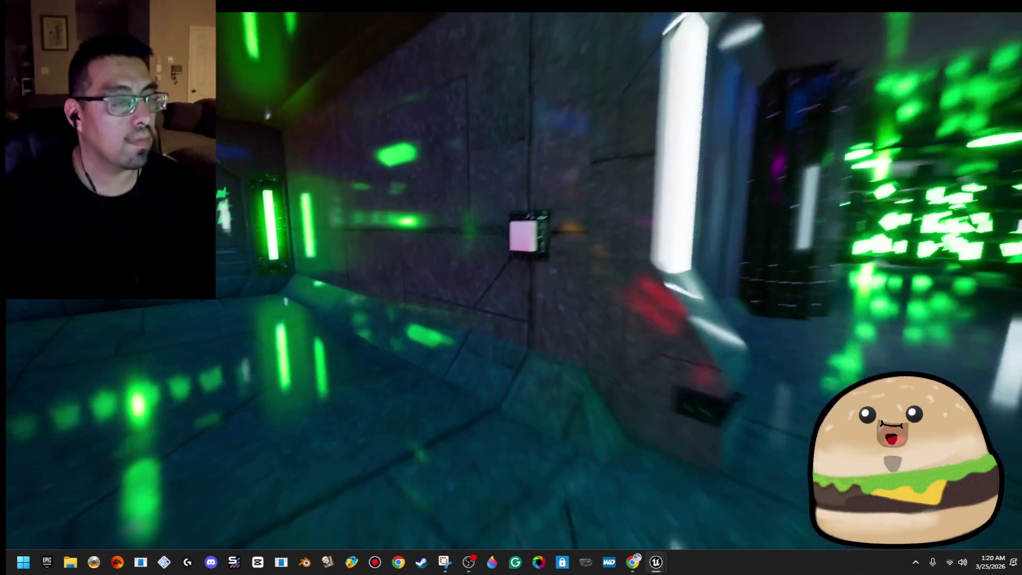
key(Escape)
right_click(473, 195)
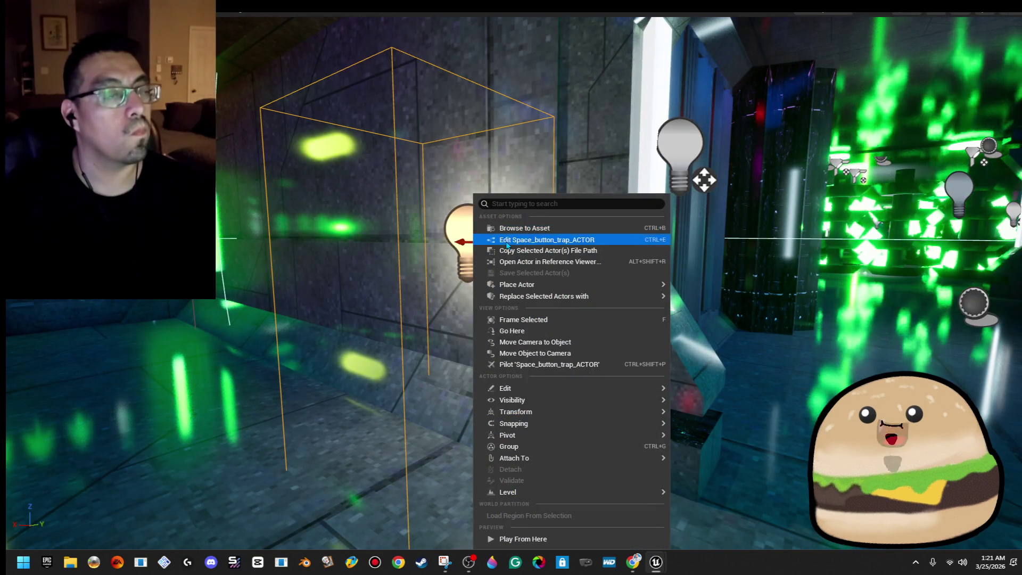
click(507, 241)
- Move the is DISABLED getter closer to the Branch node
scroll(321, 280, down, 4)
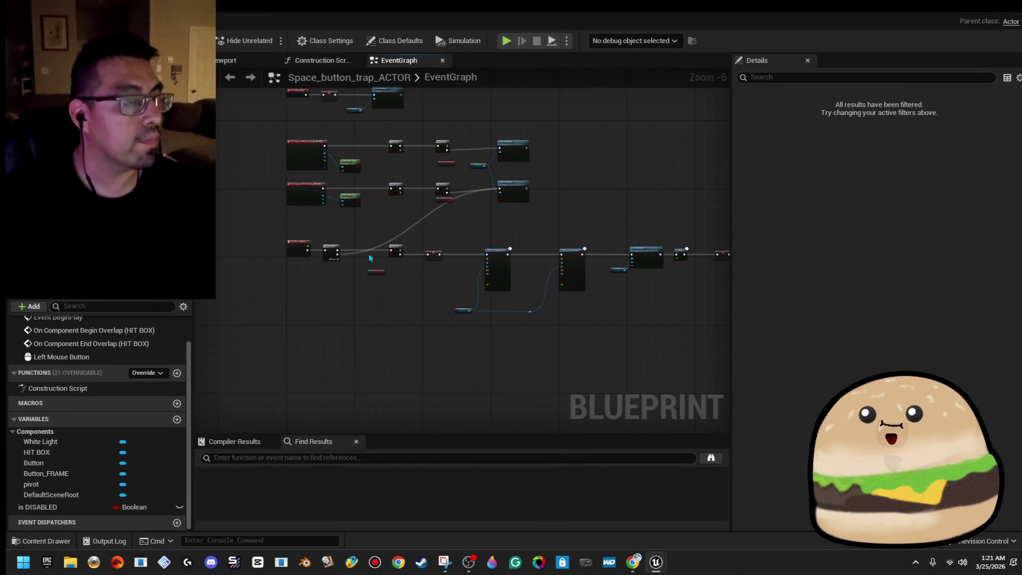
scroll(370, 258, up, 3)
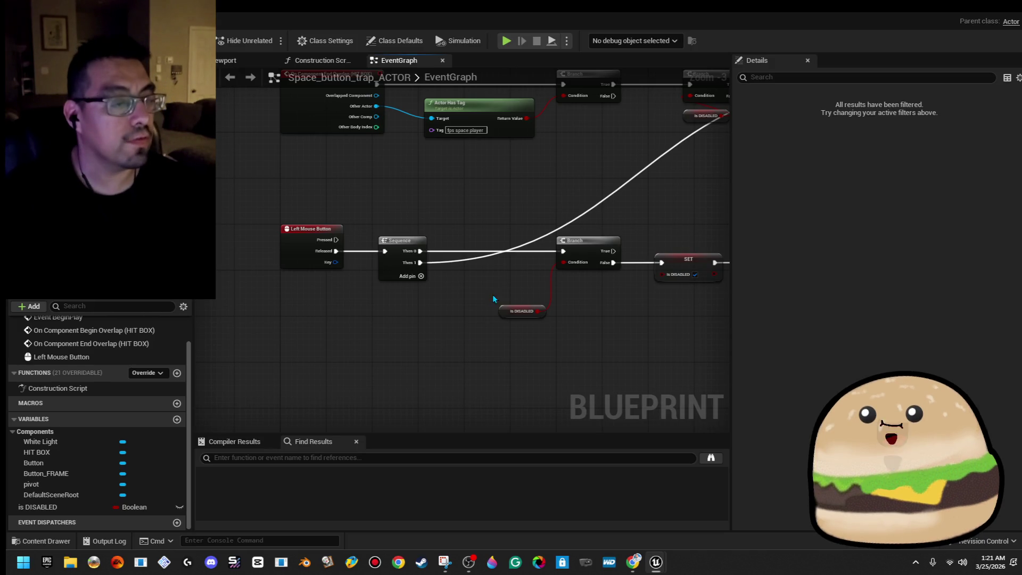
mouse_move(512, 305)
mouse_down()
mouse_move(564, 288)
mouse_move(480, 292)
mouse_up()
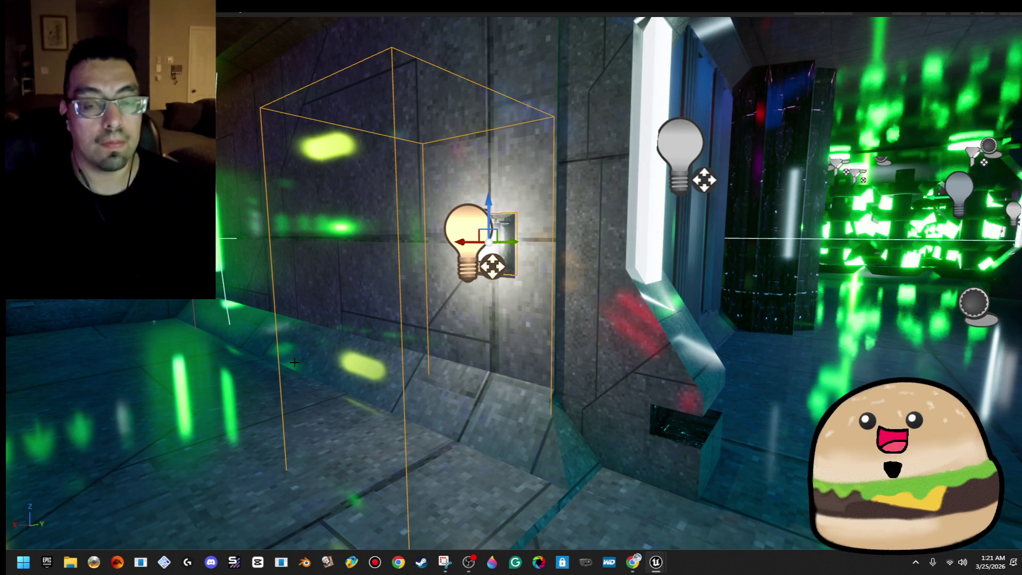
right_click(218, 400)
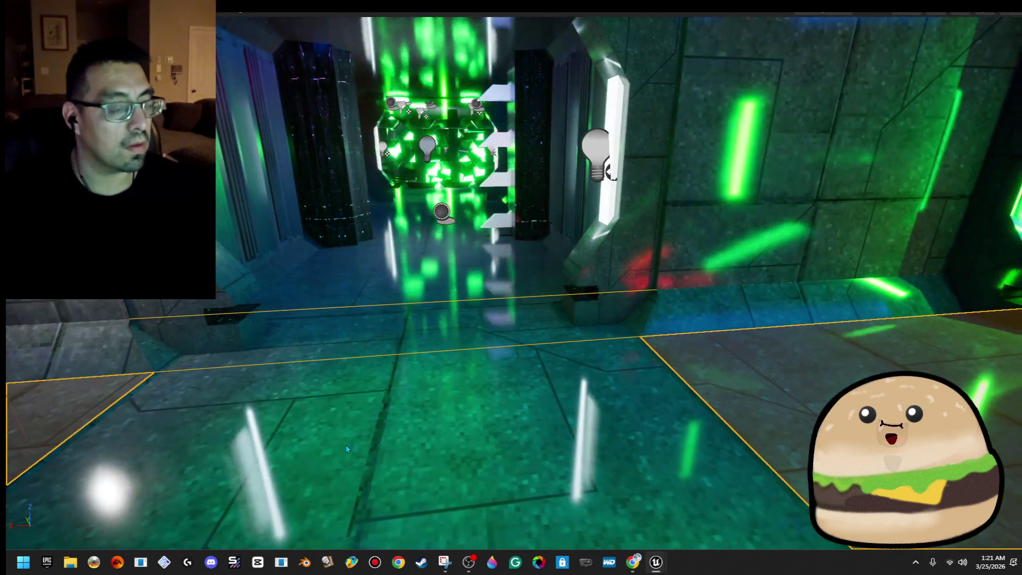
- Play from a corridor floor spot, walk toward the wall button, and stop the session
right_click(346, 445)
click(424, 439)
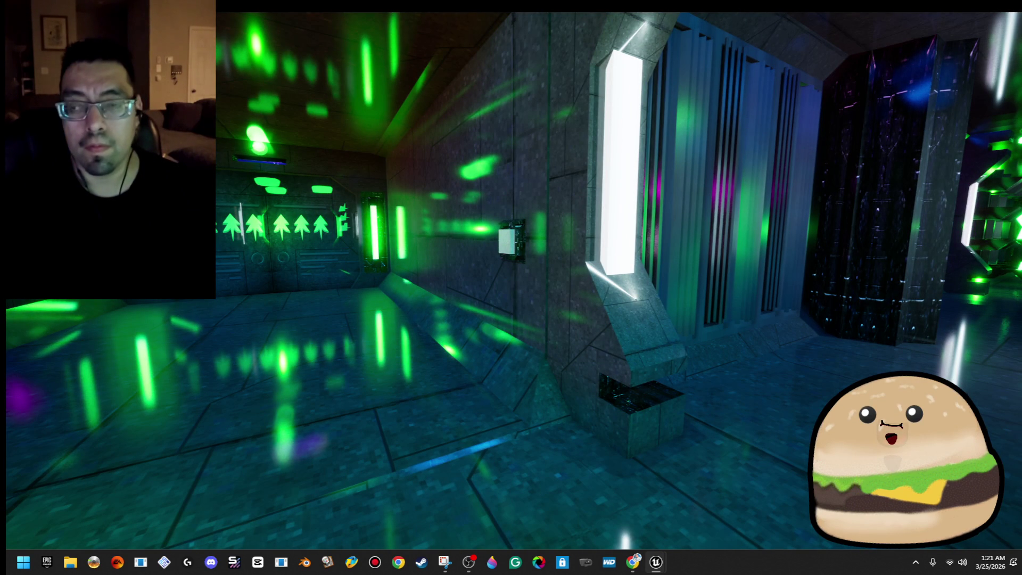
key(w)
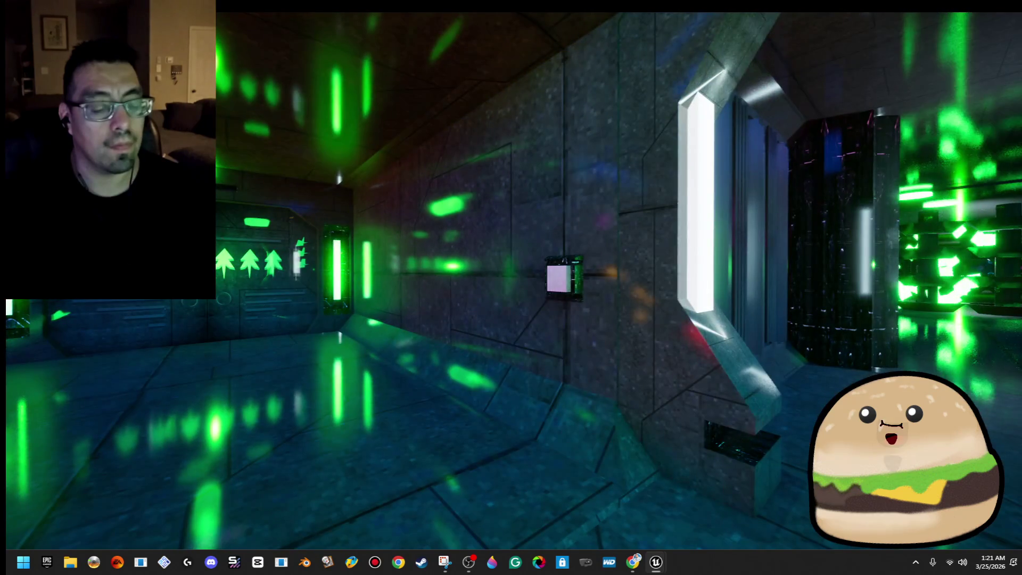
key(Escape)
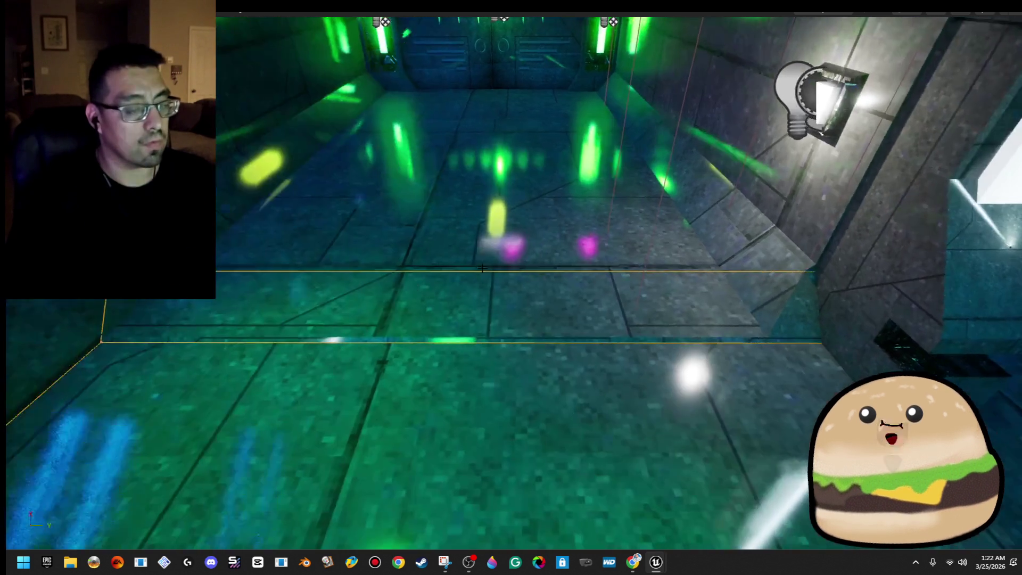
- Play-test from the corridor floor, then turn the editor view down the corridor
right_click(406, 195)
click(452, 539)
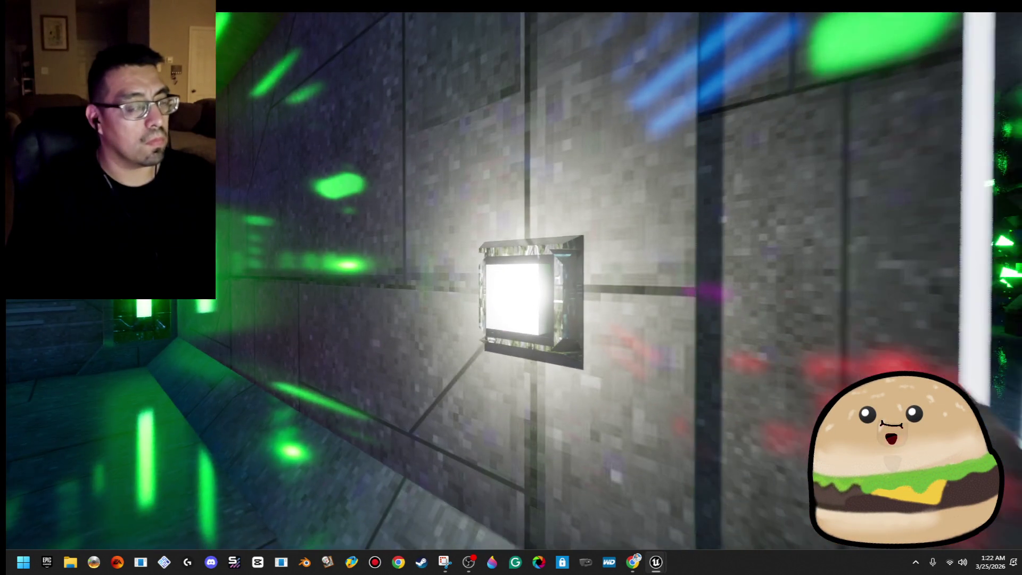
key(Escape)
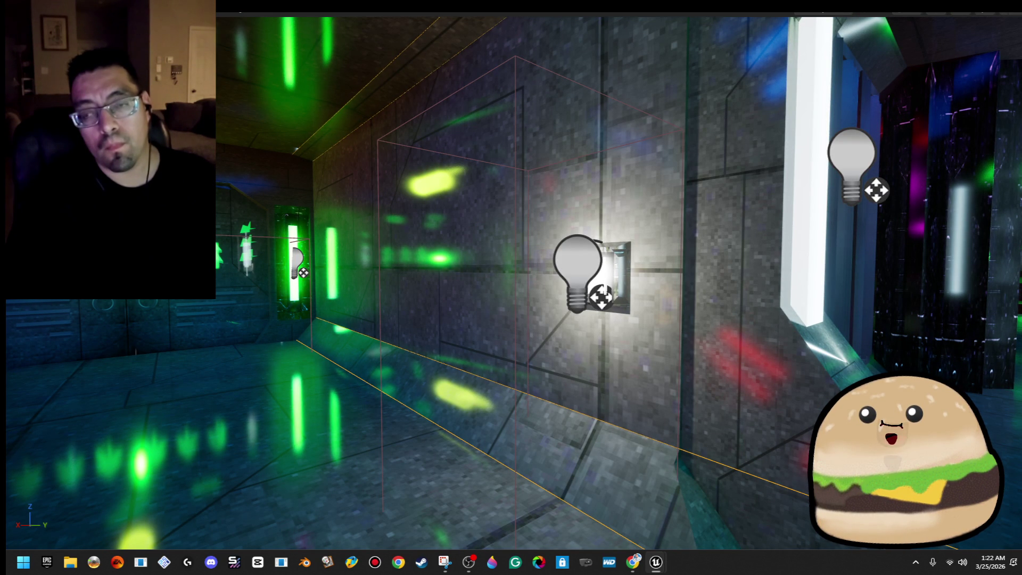
drag(658, 249, 580, 255)
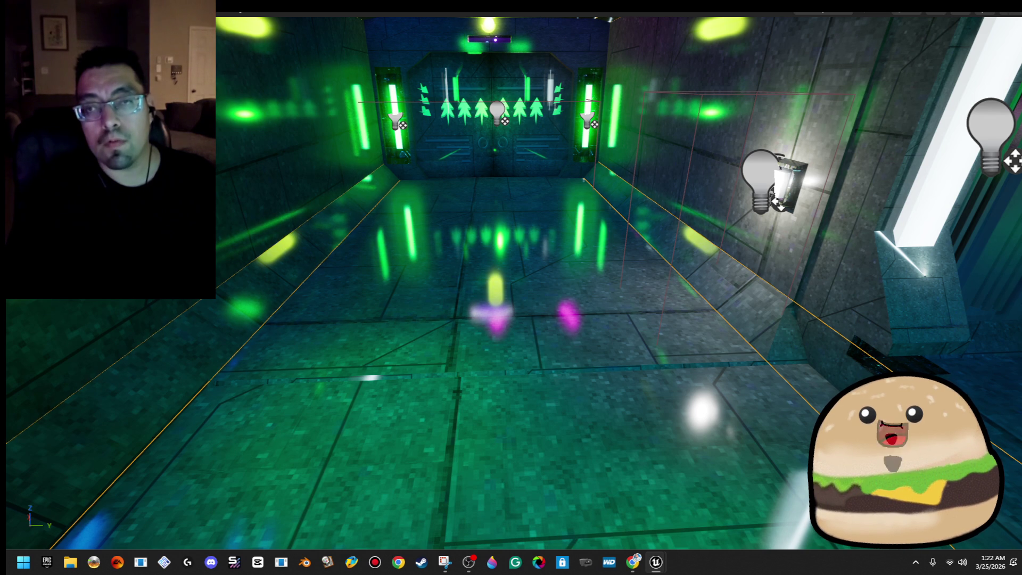
right_click(468, 319)
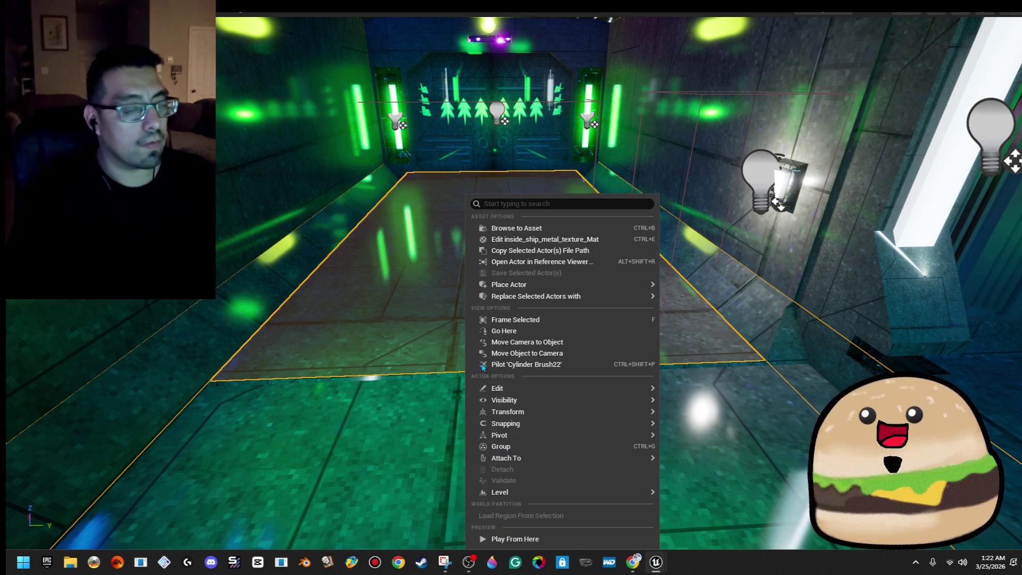
- Play from the floor, walk up to the glowing wall light, stop, and pull the view back
click(504, 537)
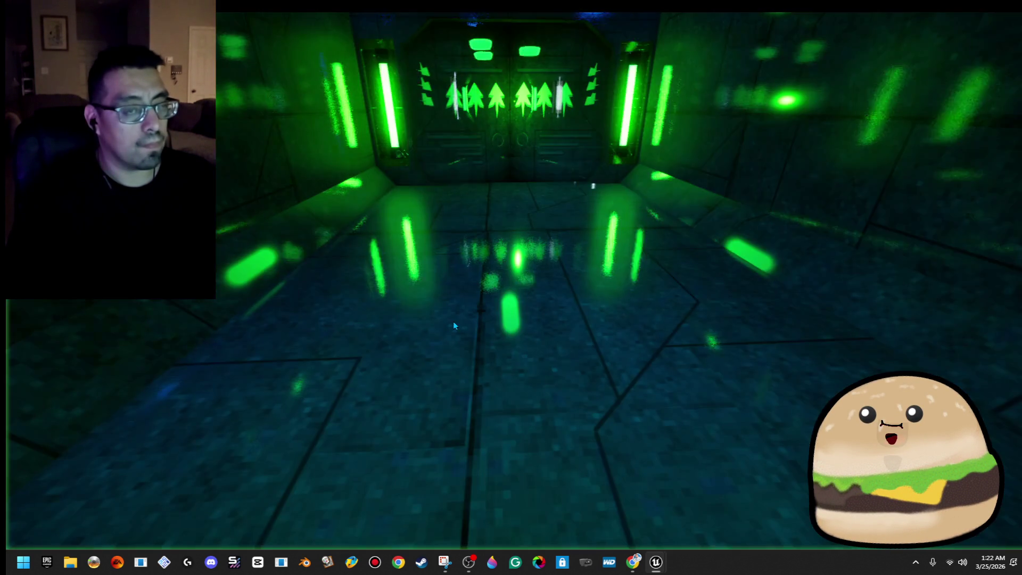
key(w)
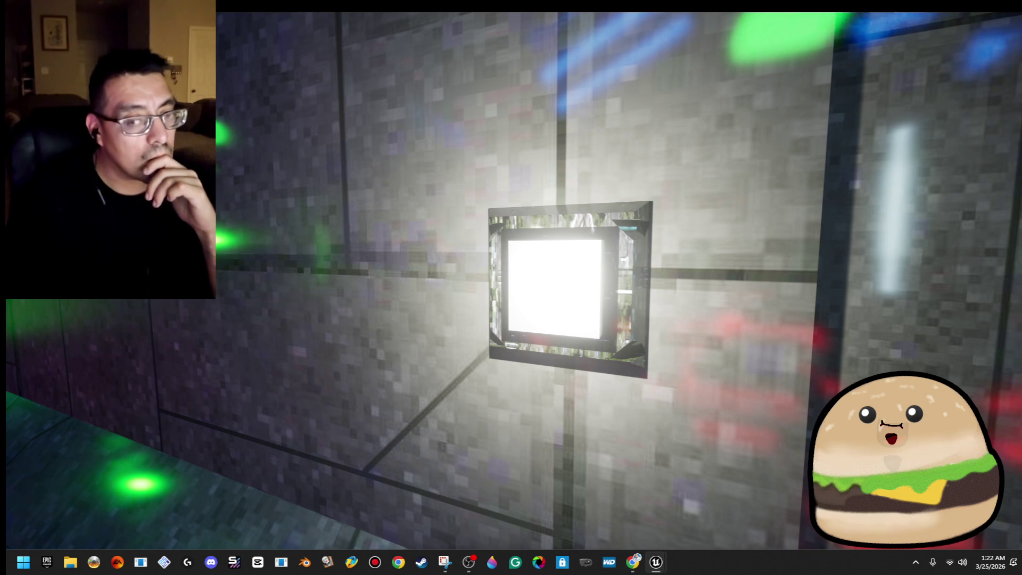
key(Escape)
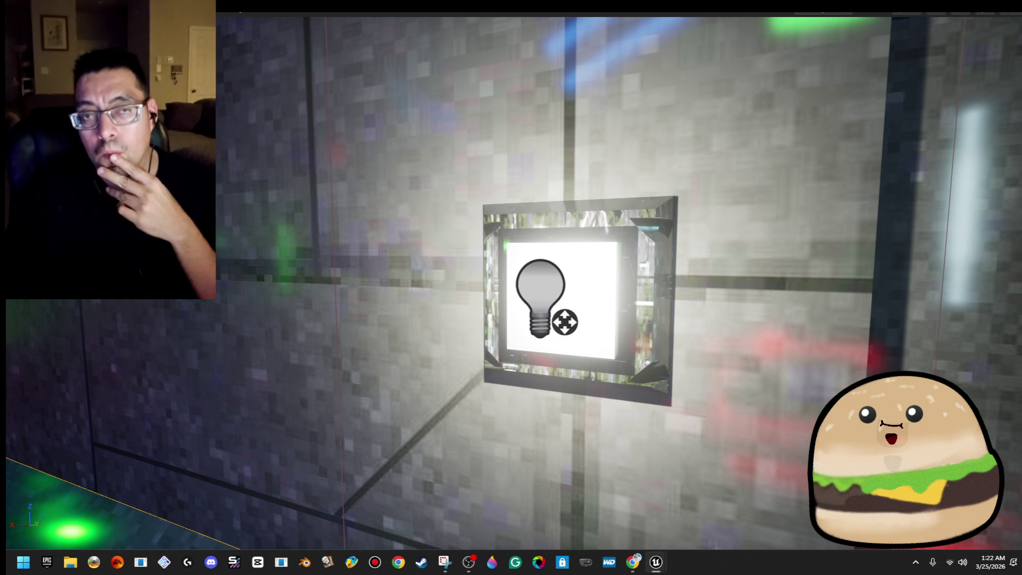
drag(582, 258, 533, 323)
- Play from another floor spot, walk closer to the wall light, then end the preview
right_click(527, 198)
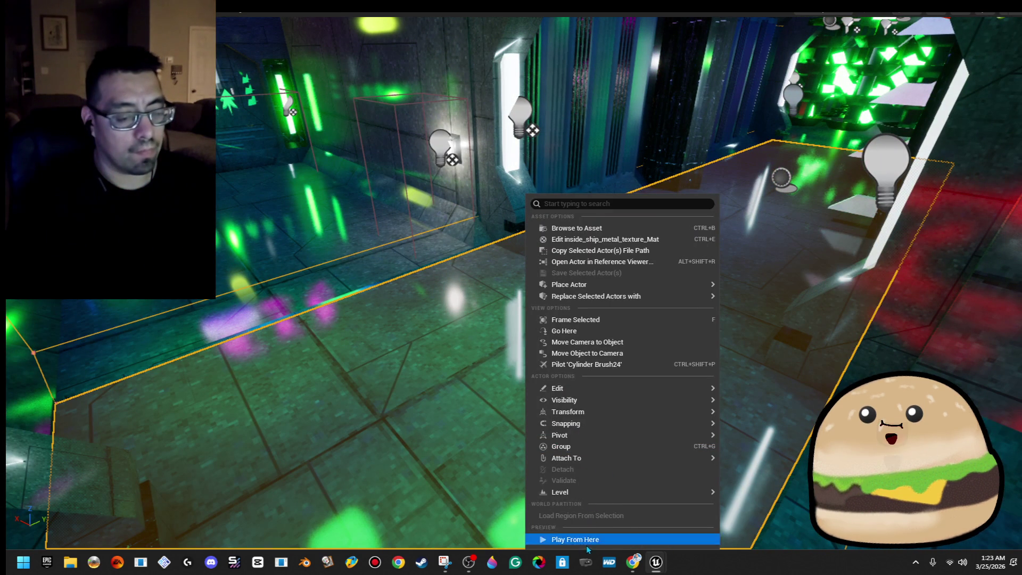
click(588, 539)
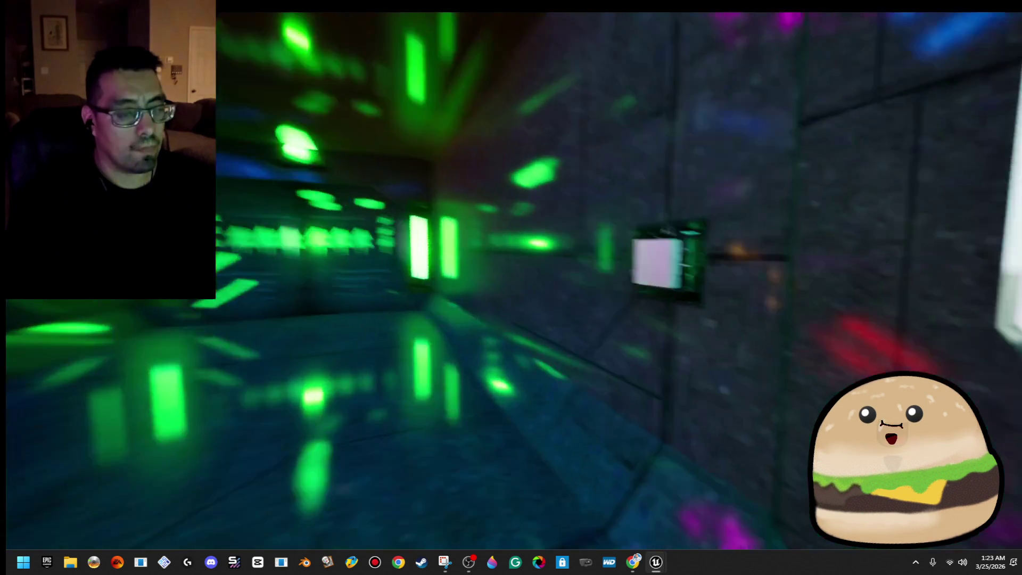
key(w)
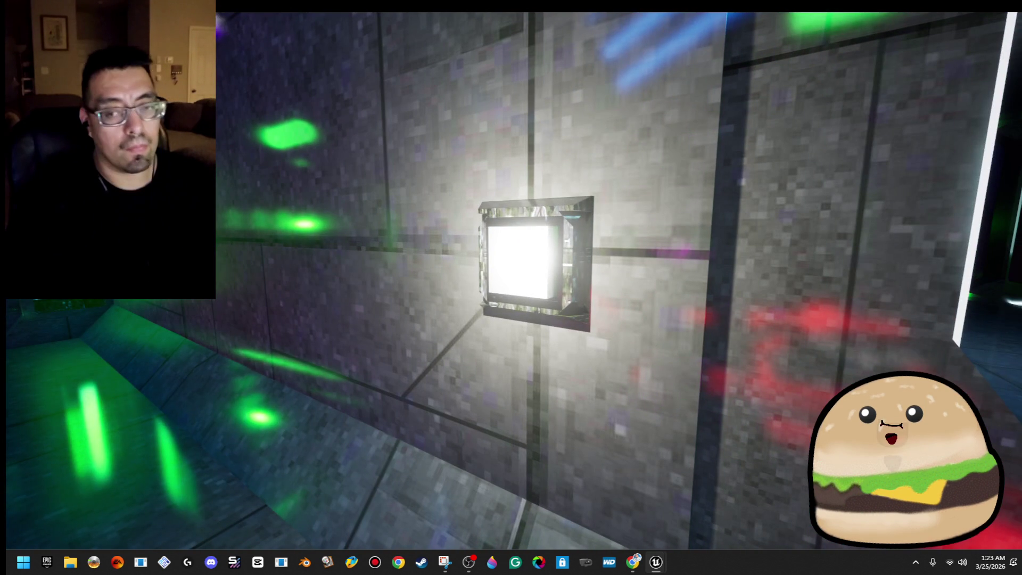
key(Escape)
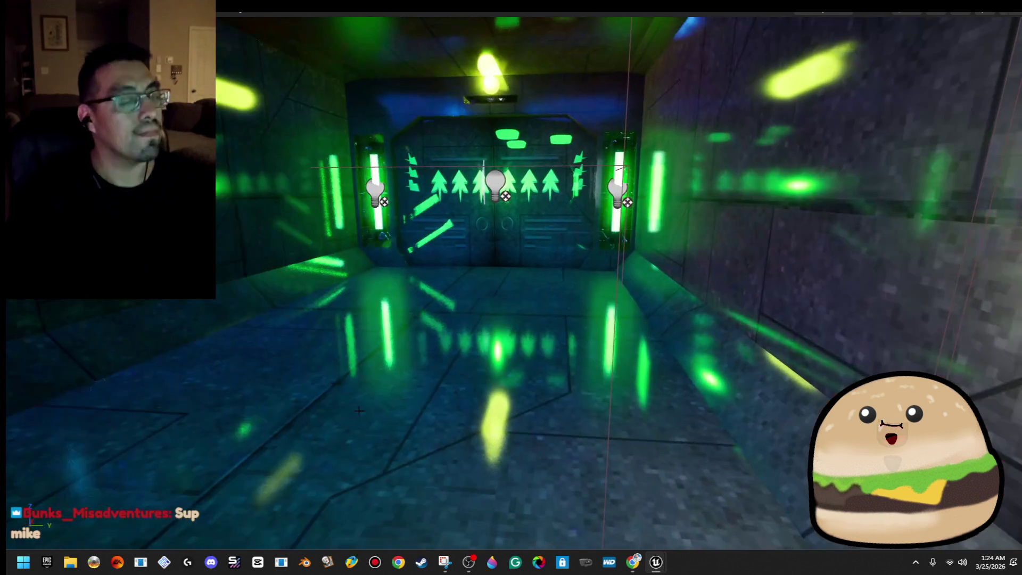
- Play-test from the floor to trigger the wall button, then reposition the blueprint editor window
right_click(418, 410)
click(420, 399)
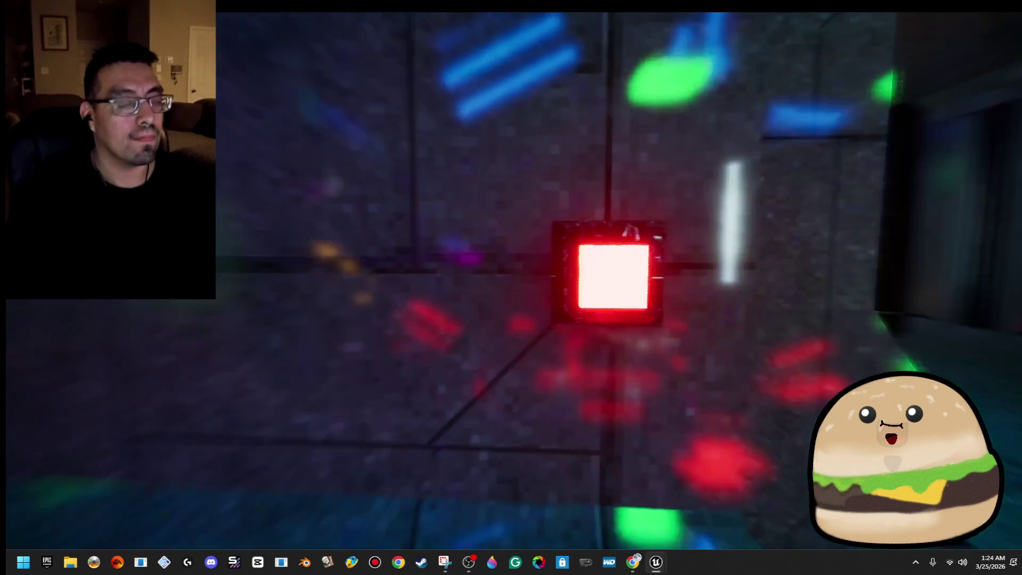
key(Escape)
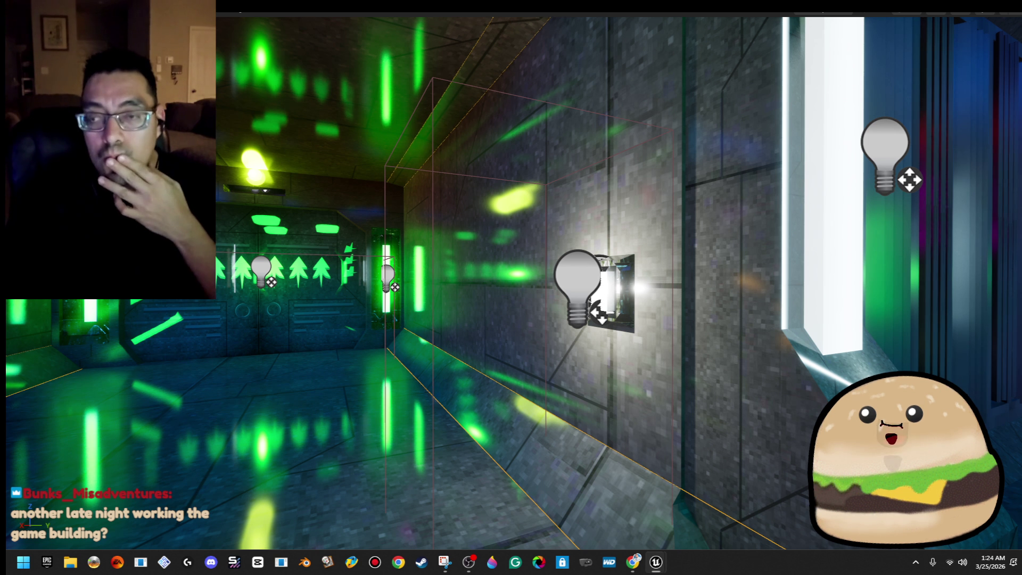
drag(384, 200, 401, 195)
- Wire Set Material's exec output into Move Component To and shift those nodes up-left
double_click(401, 197)
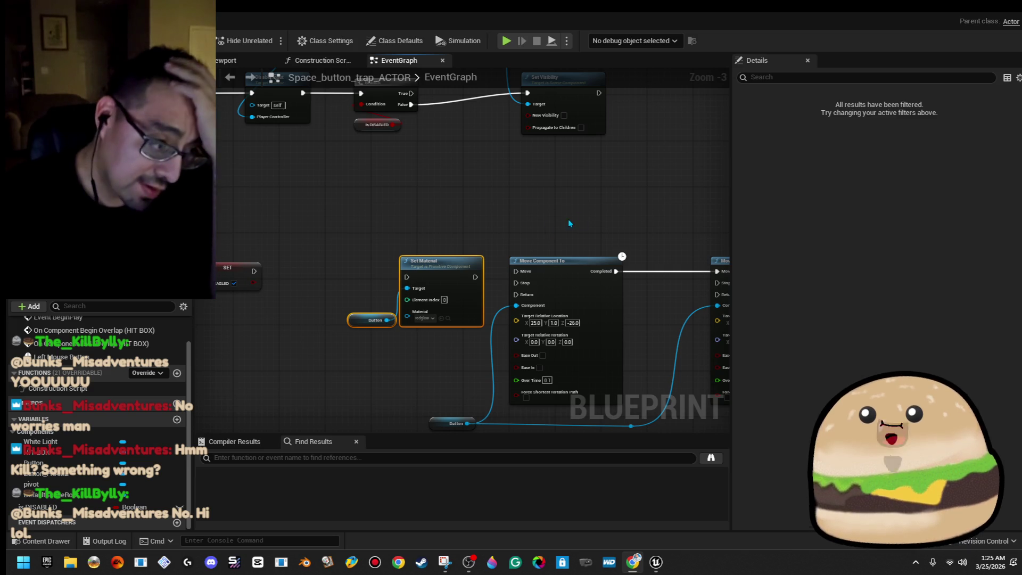
drag(474, 277, 516, 272)
drag(384, 220, 432, 367)
mouse_move(413, 277)
mouse_down()
mouse_move(390, 266)
mouse_move(254, 276)
mouse_up()
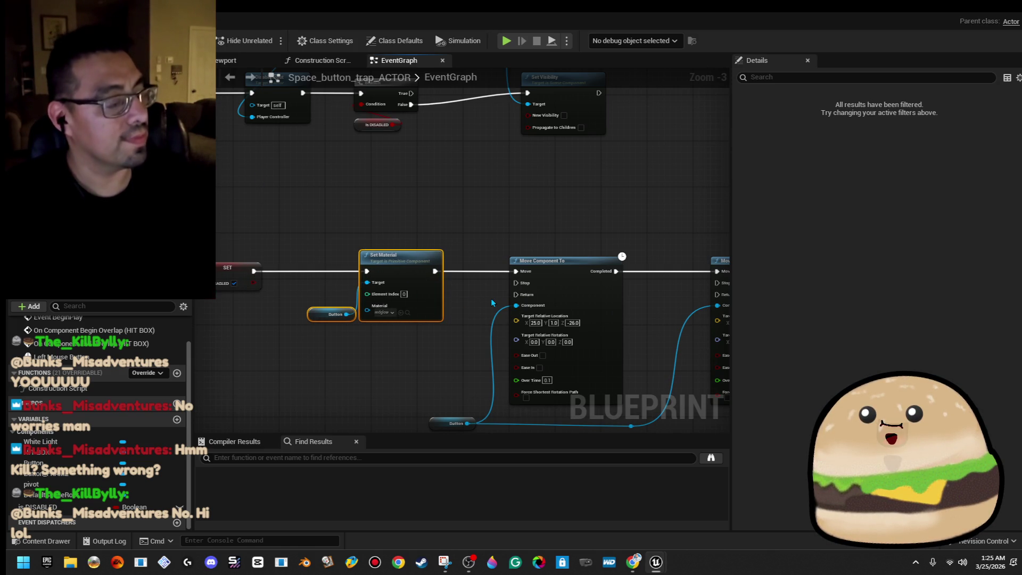
click(962, 14)
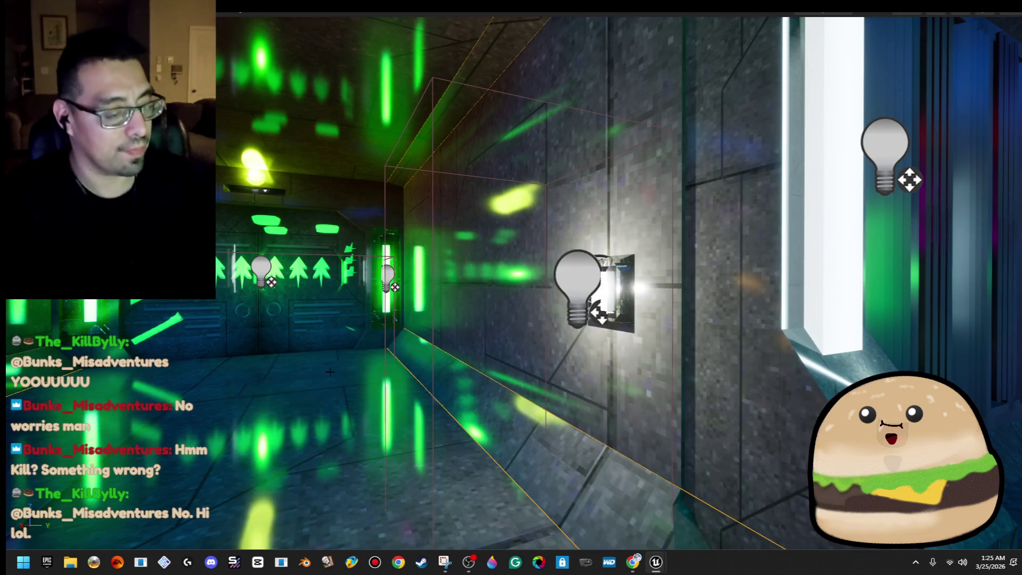
- Play from the corridor floor spot, walk to the wall button until its light turns red, then stop
right_click(355, 375)
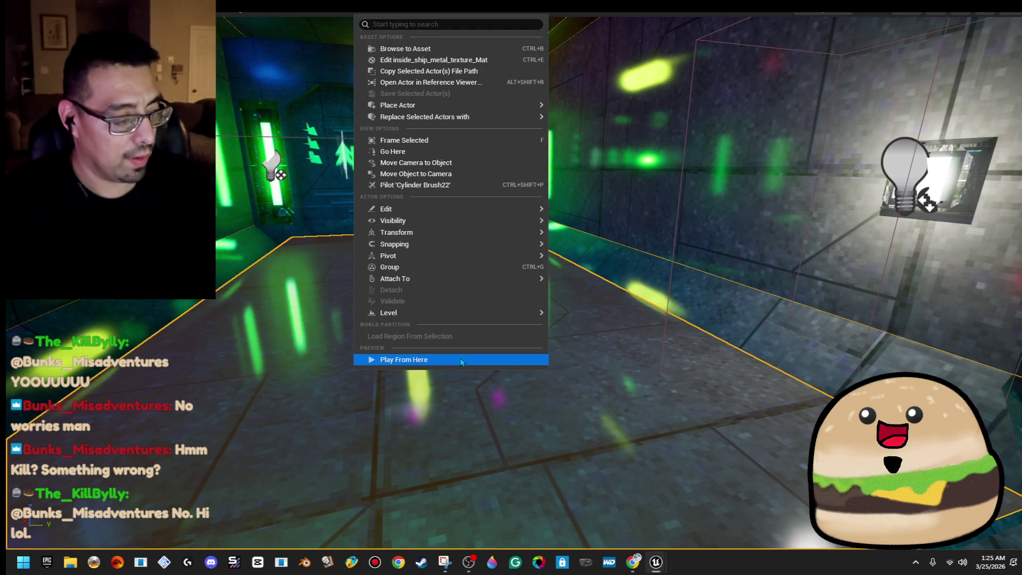
click(460, 353)
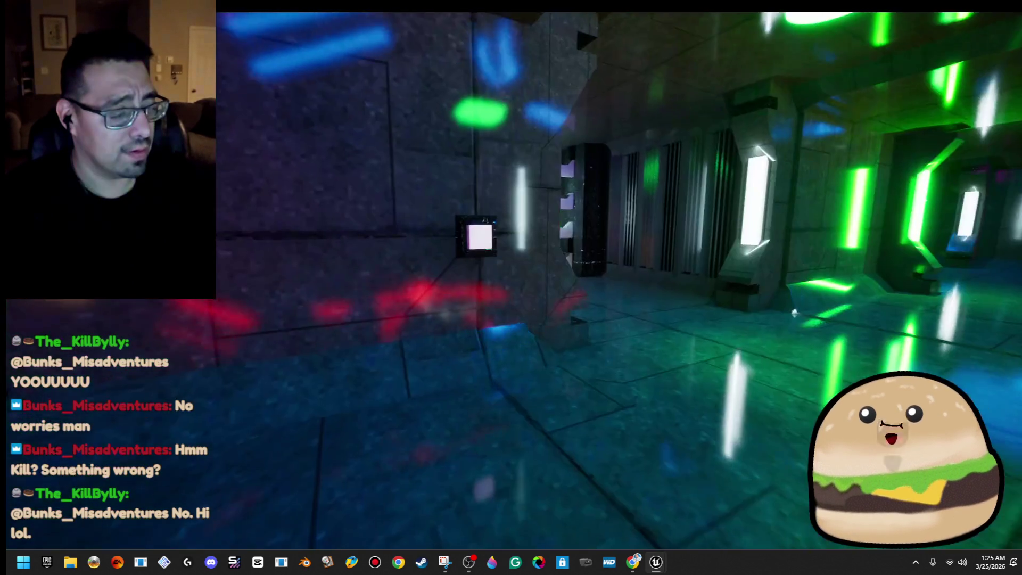
key(s)
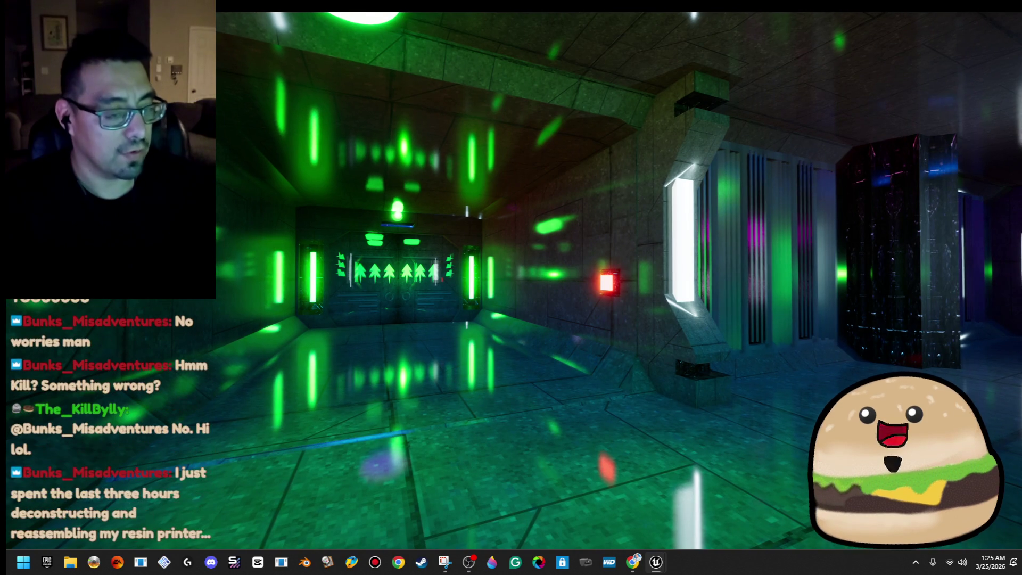
key(w)
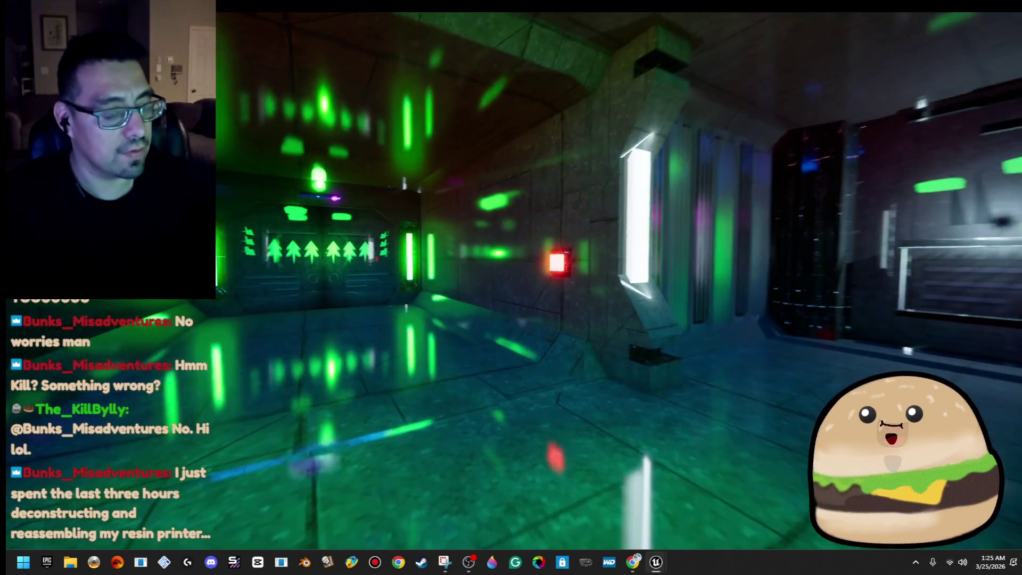
key(w)
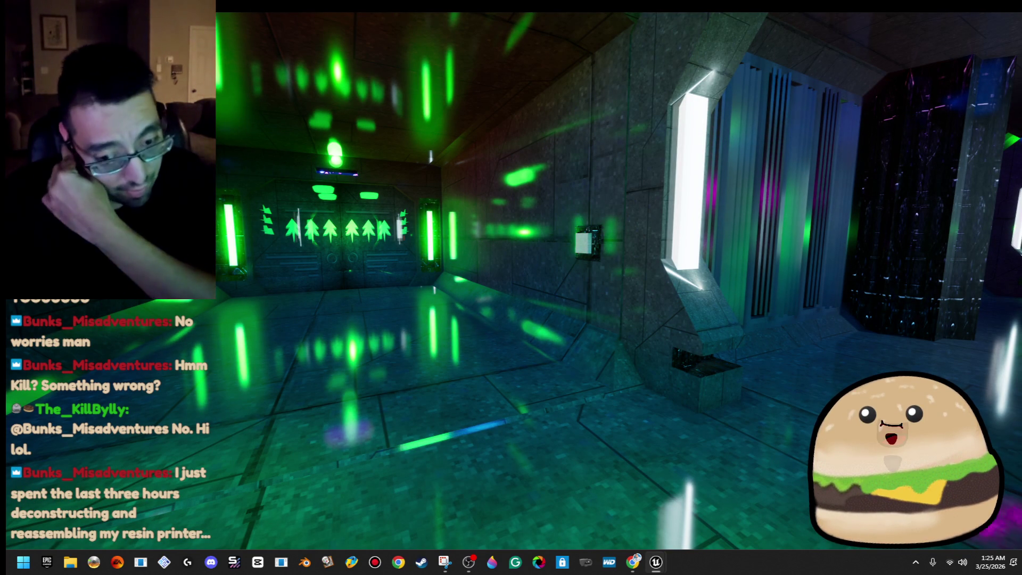
key(Escape)
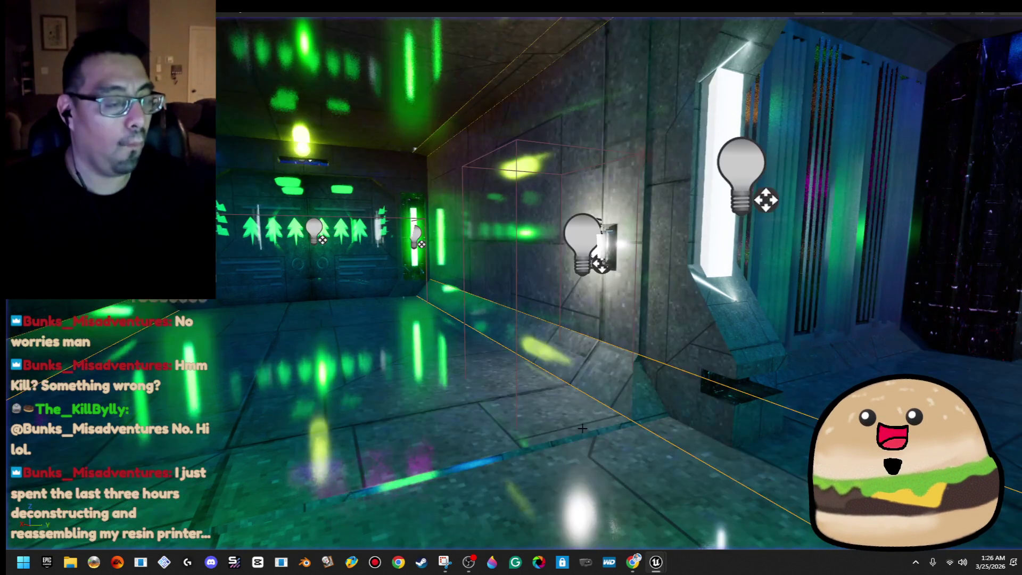
key(f)
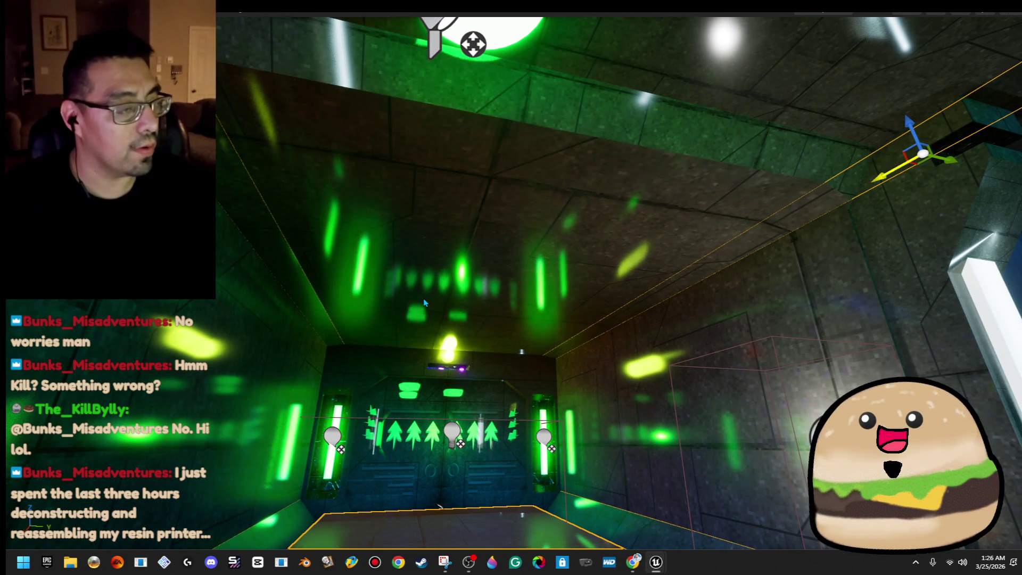
- Select the floor brush Cylinder Brush24 and pan its surface texture by 1/256
click(428, 298)
mouse_move(429, 298)
mouse_down()
mouse_move(506, 280)
mouse_move(506, 320)
mouse_move(506, 298)
mouse_up()
key(F11)
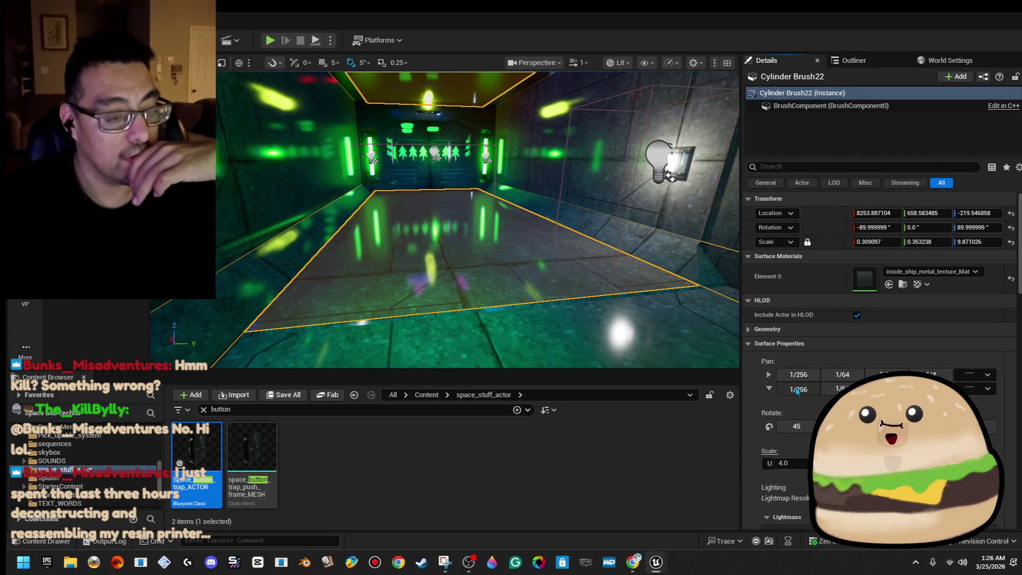
drag(651, 311, 665, 295)
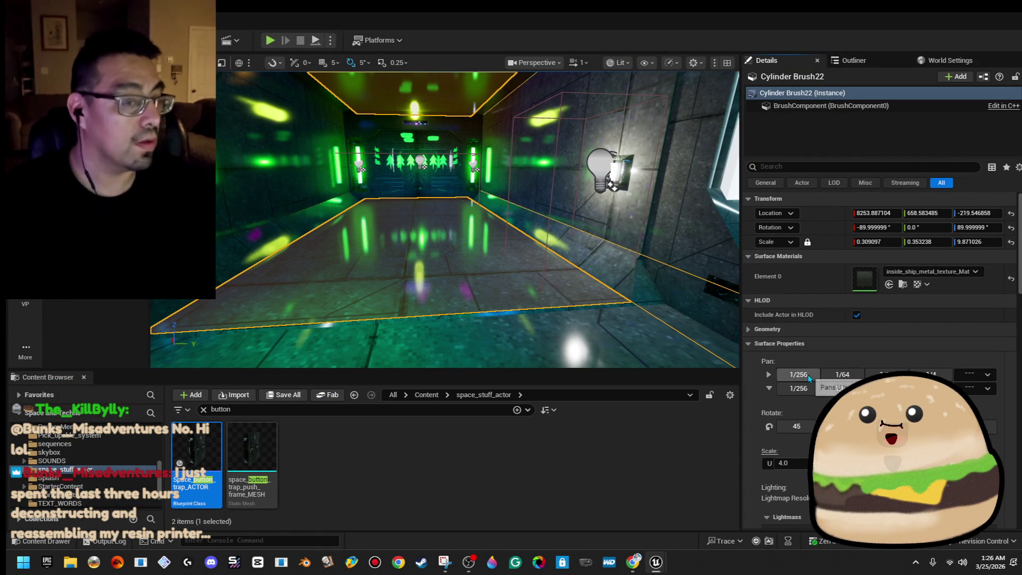
mouse_move(443, 219)
mouse_down()
mouse_move(441, 234)
mouse_move(442, 220)
mouse_move(517, 255)
mouse_move(530, 246)
mouse_up()
click(443, 220)
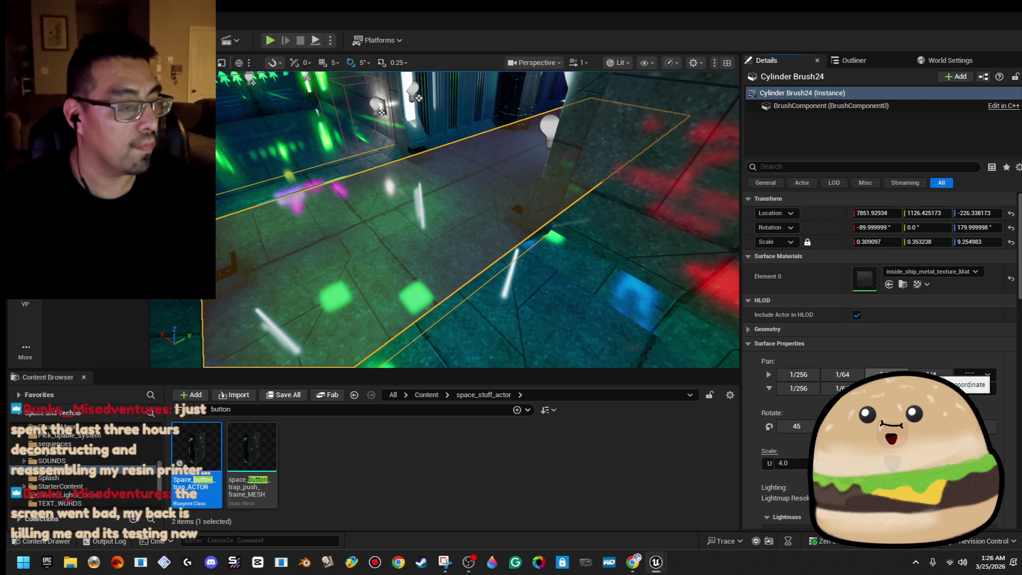
click(803, 377)
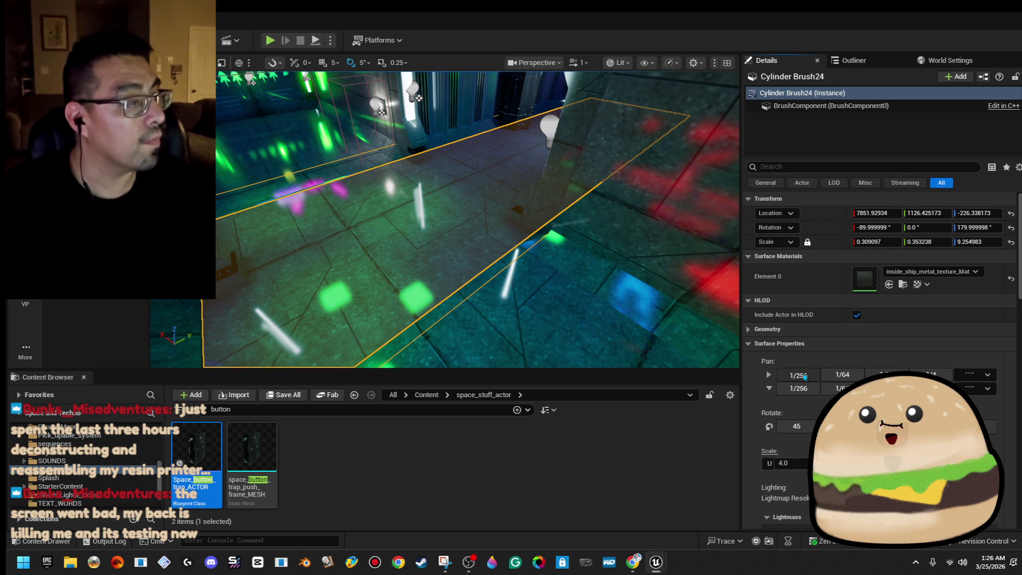
- Save the space level with the ceiling brush selected
click(591, 221)
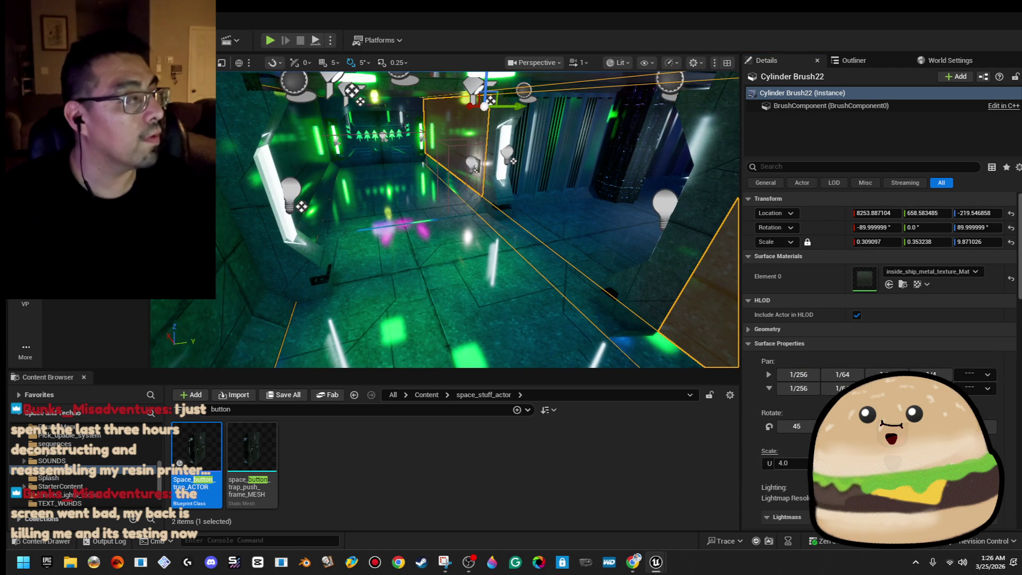
key(ctrl+s)
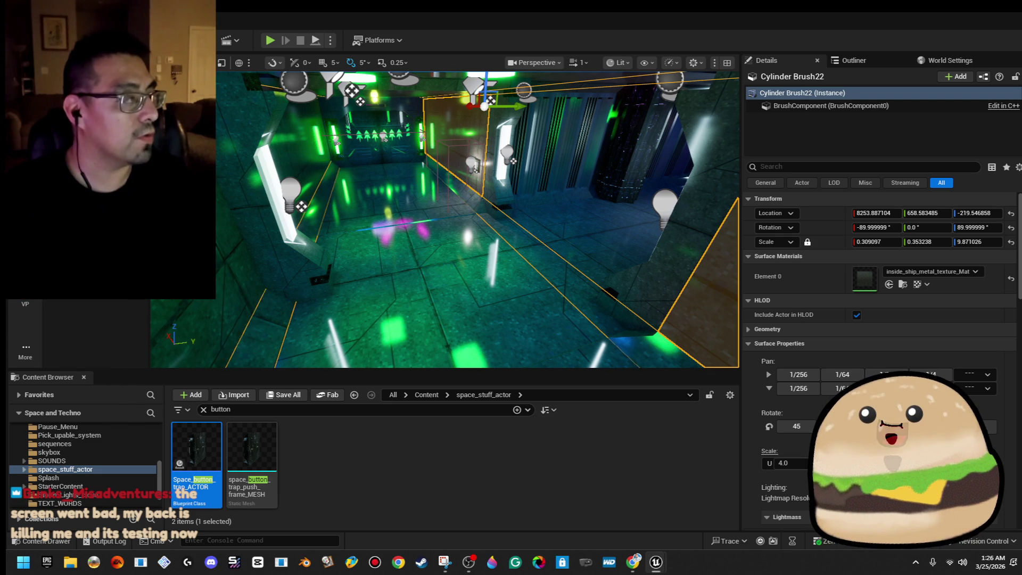
right_click(498, 314)
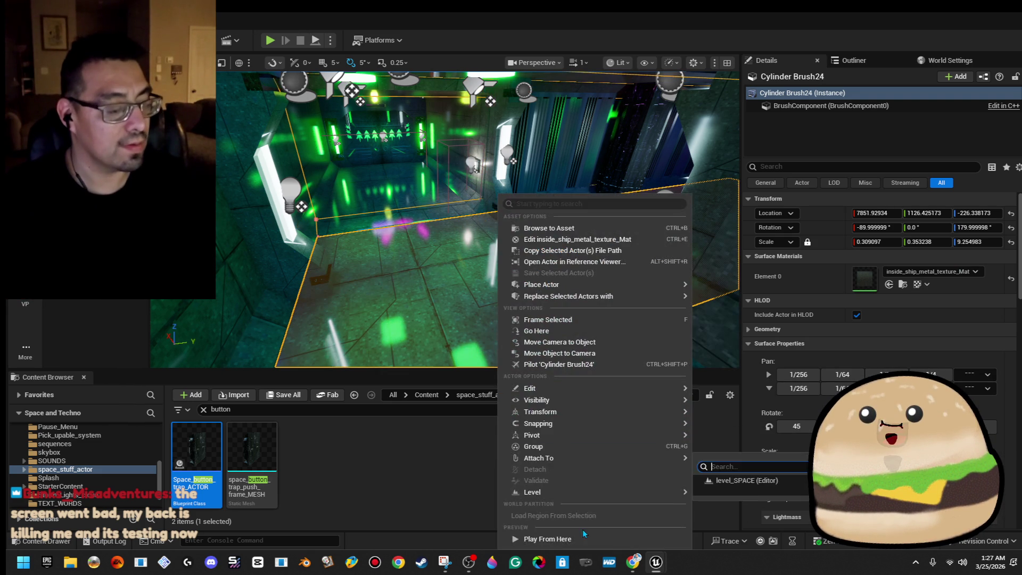
- Play fullscreen from the chosen room spot, head toward the red wall button, then stop
click(577, 542)
key(alt+p)
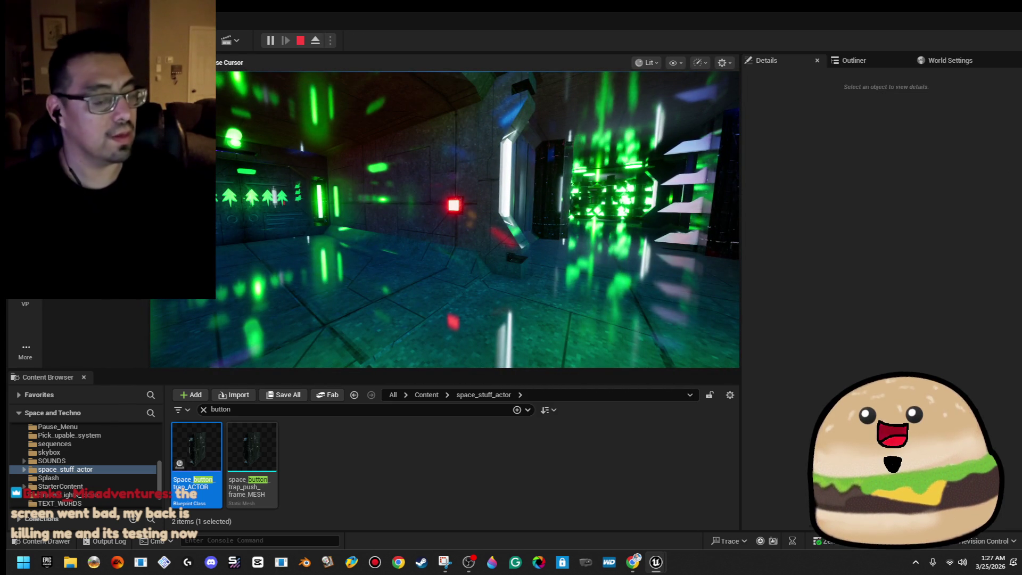
key(F11)
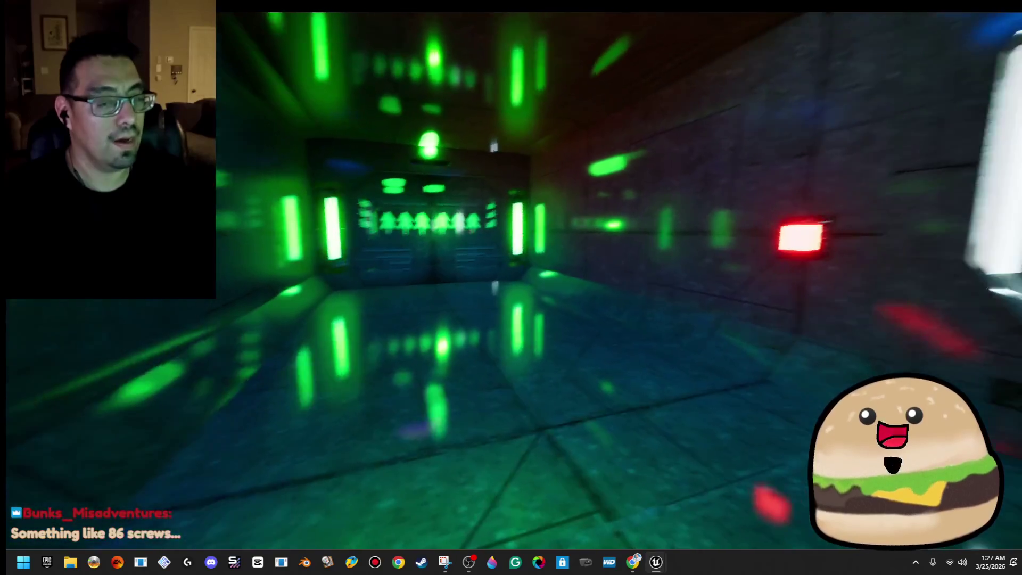
key(Escape)
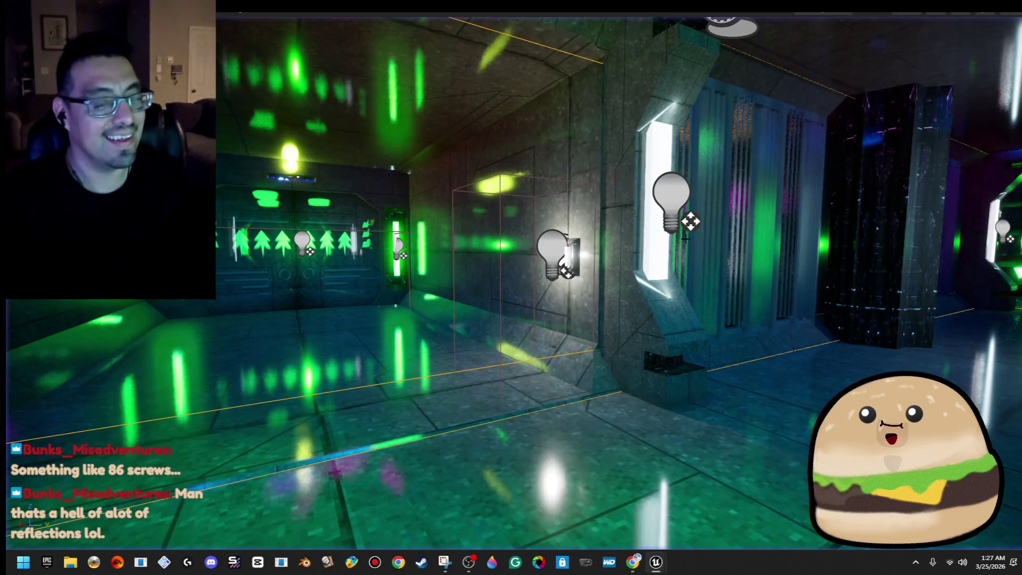
right_click(551, 255)
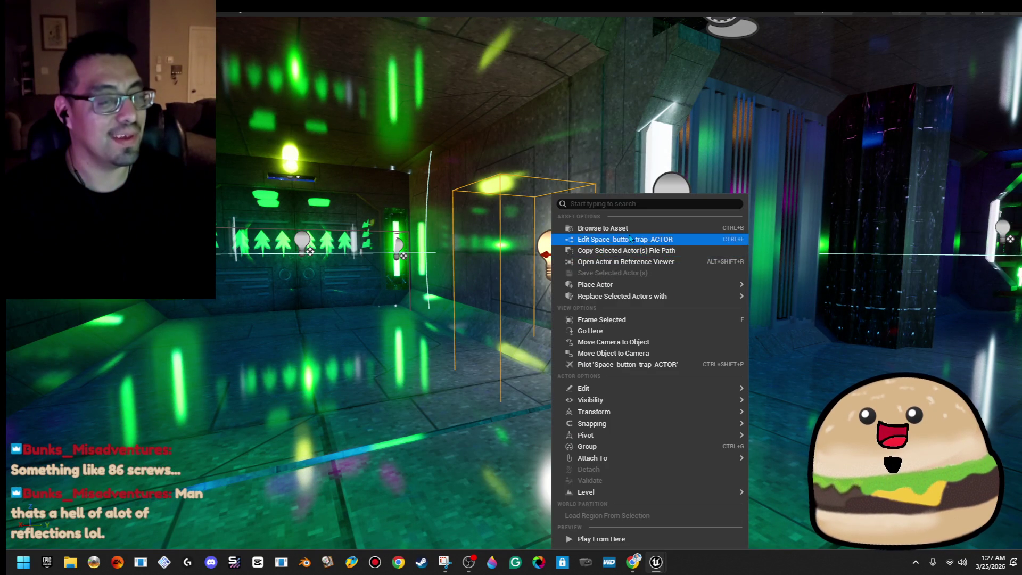
click(628, 233)
click(223, 60)
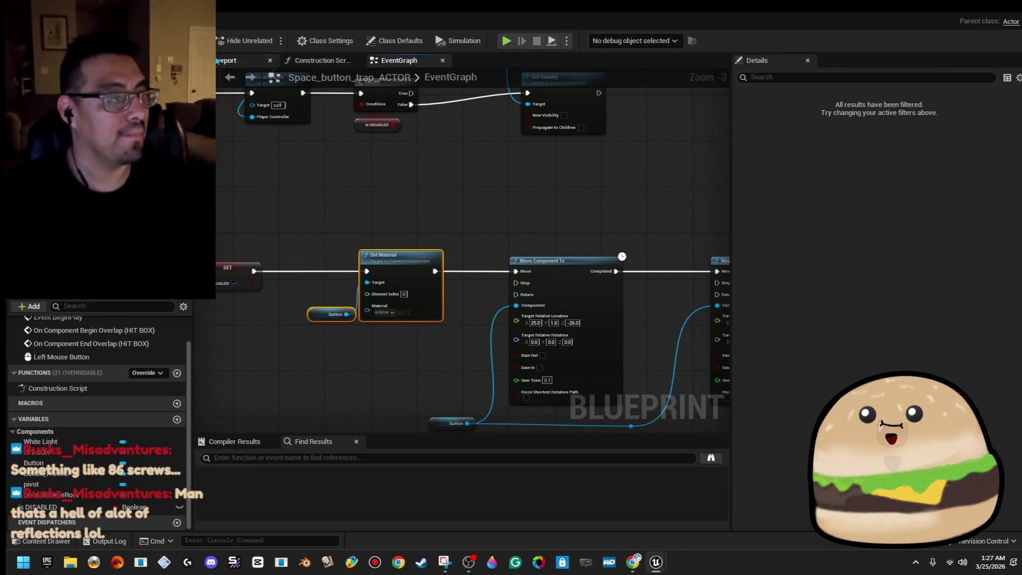
key(super+Down)
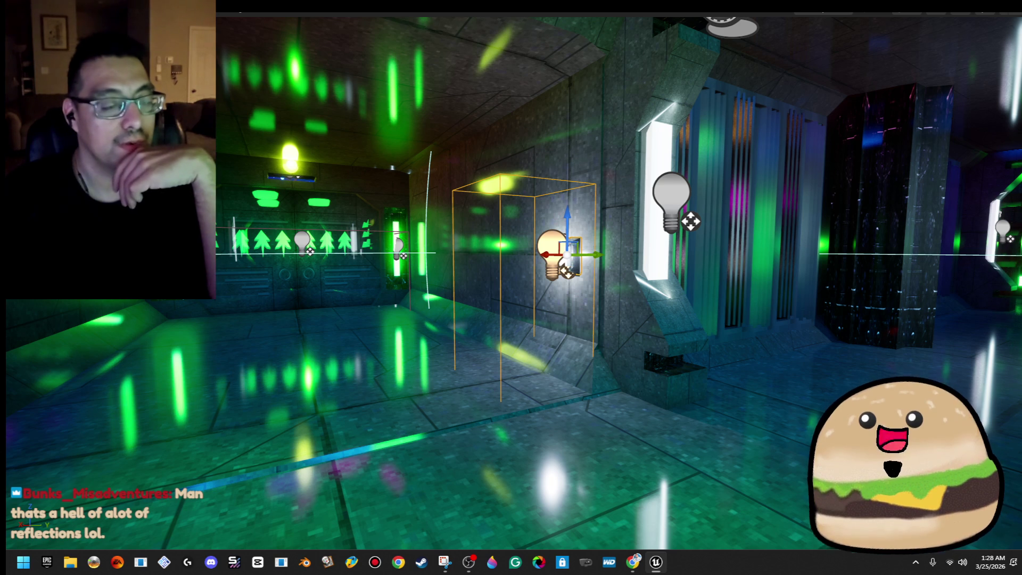
- Exit fullscreen and open the level chooser listing level_SPACE and SPACE_Model in Maps
right_click(327, 423)
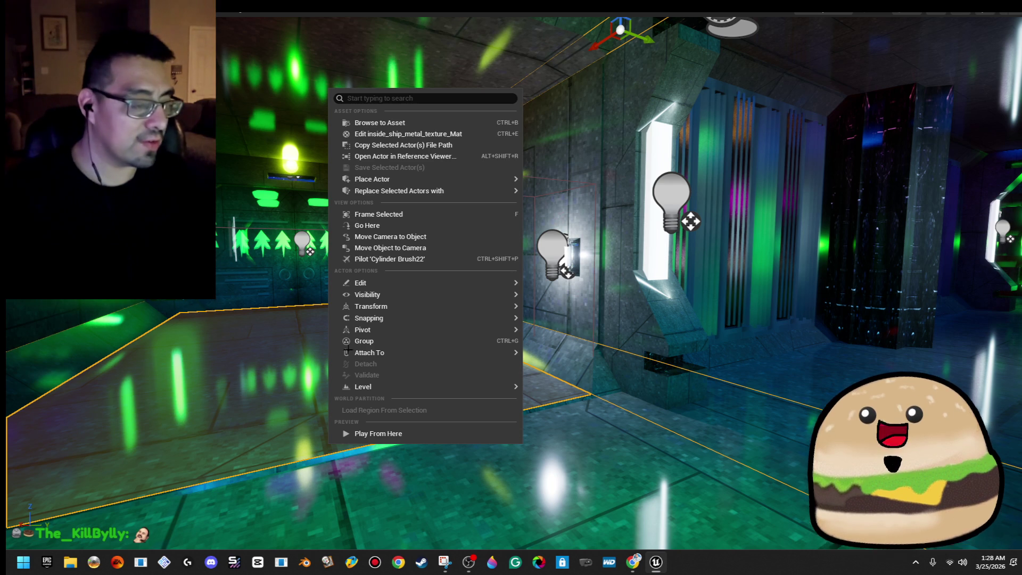
click(379, 214)
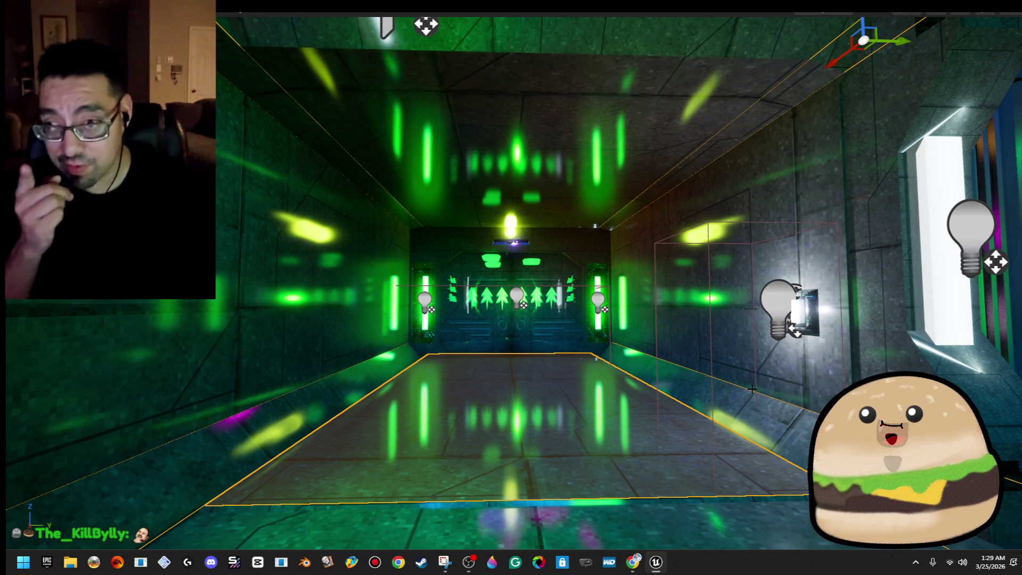
key(F11)
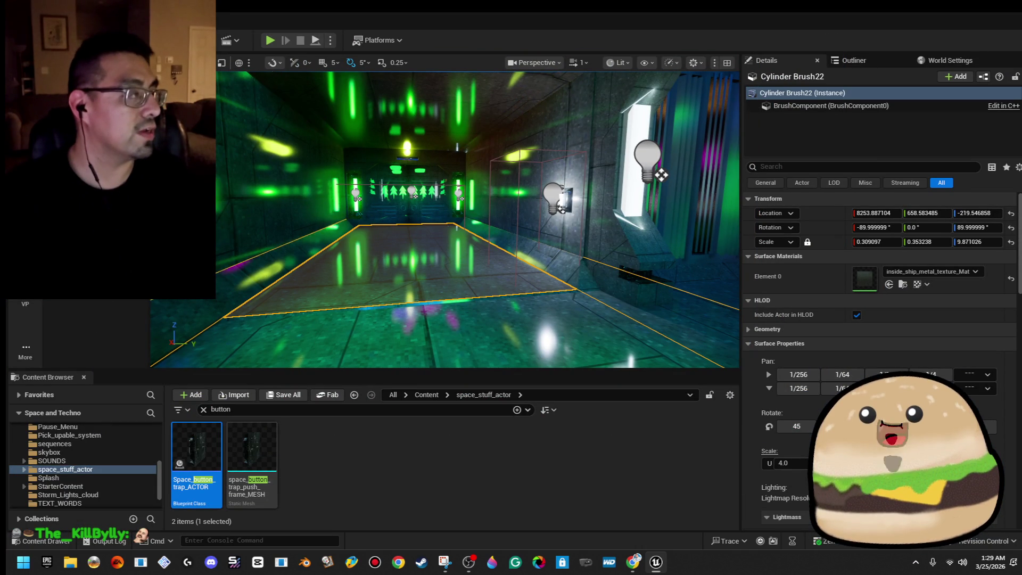
click(222, 64)
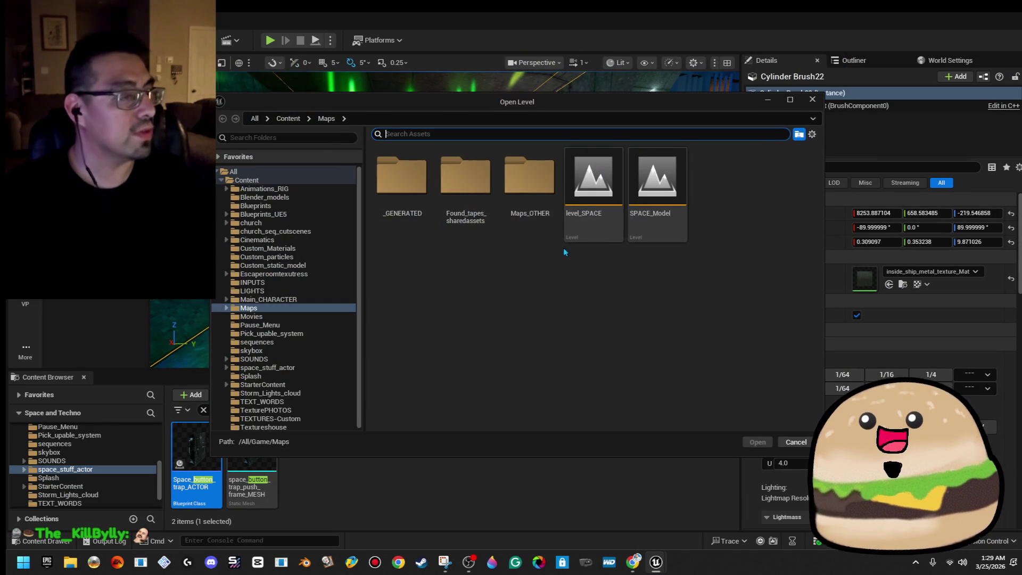
- Load the other map of neon sci-fi props, orbit around it, and reopen the level chooser
double_click(659, 181)
scroll(680, 290, down, 10)
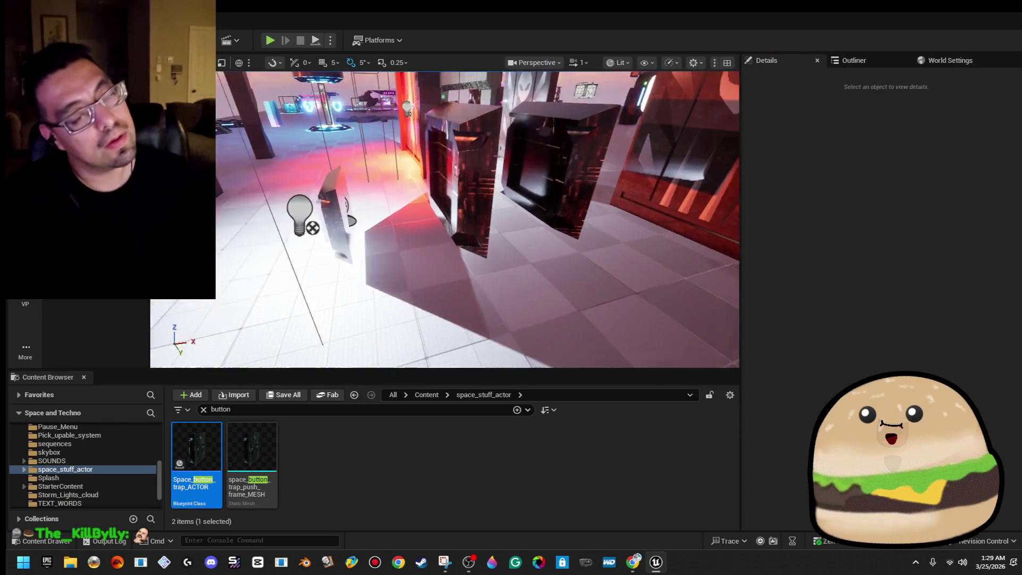
drag(453, 223, 399, 223)
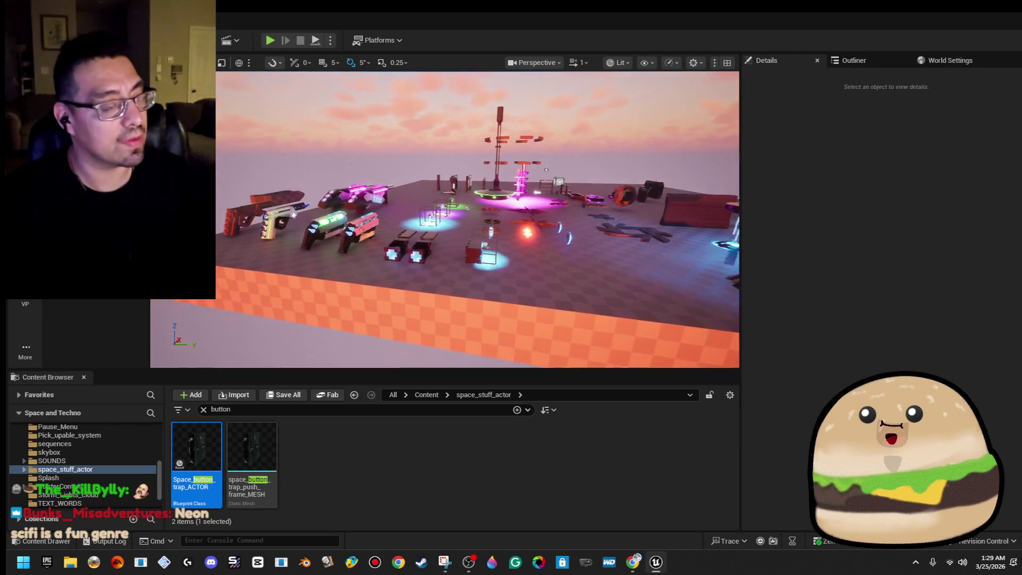
scroll(445, 218, up, 5)
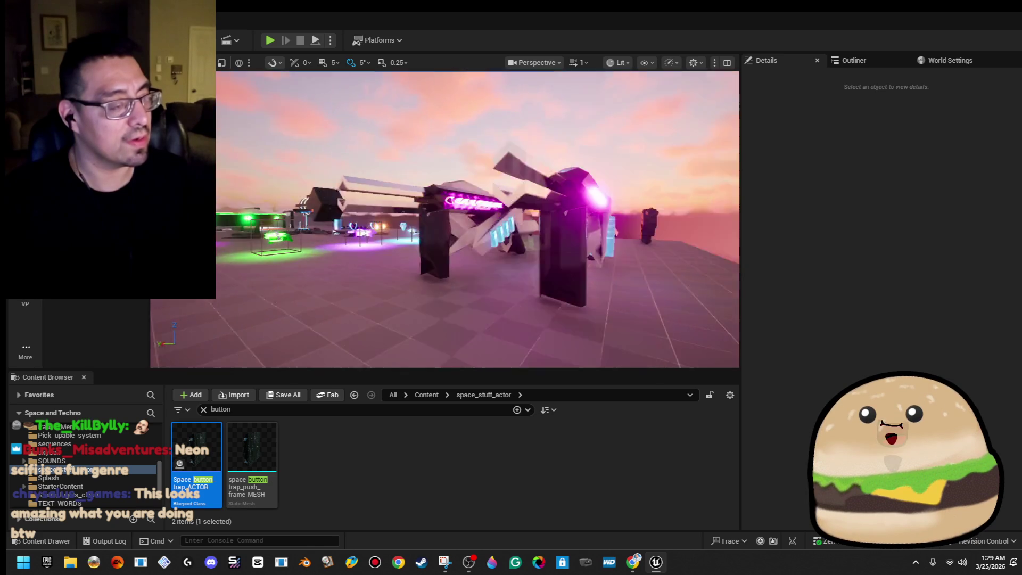
drag(445, 218, 306, 231)
drag(651, 272, 650, 272)
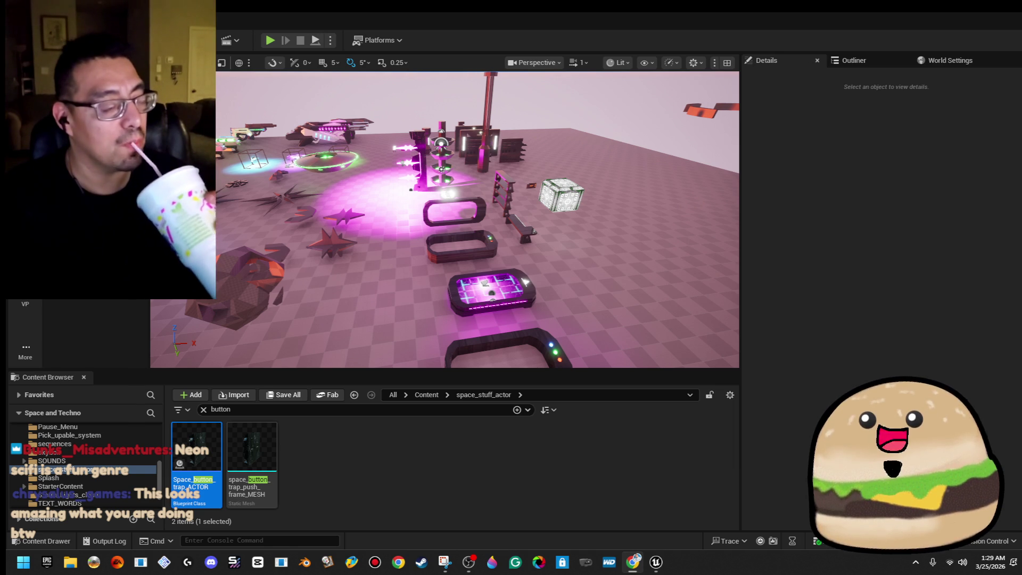
key(ctrl+o)
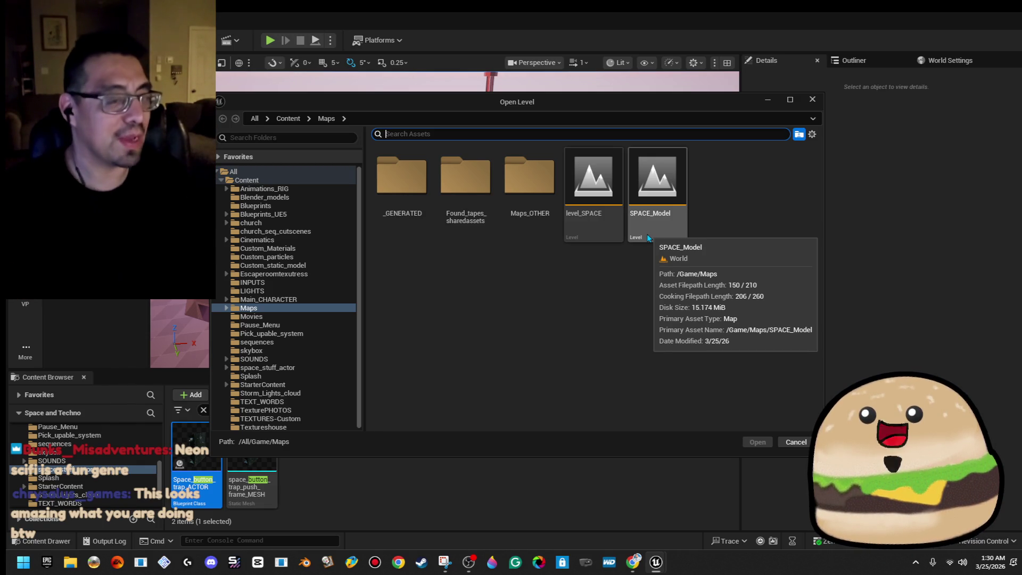
- Open level_SPACE and play it fullscreen from a floor spot in the neon room's middle
click(614, 224)
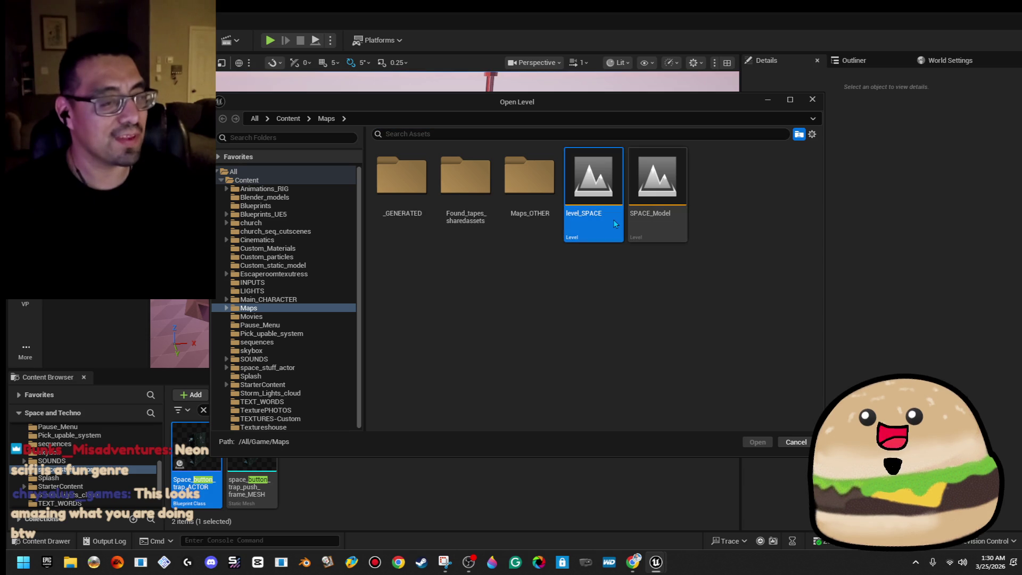
double_click(615, 223)
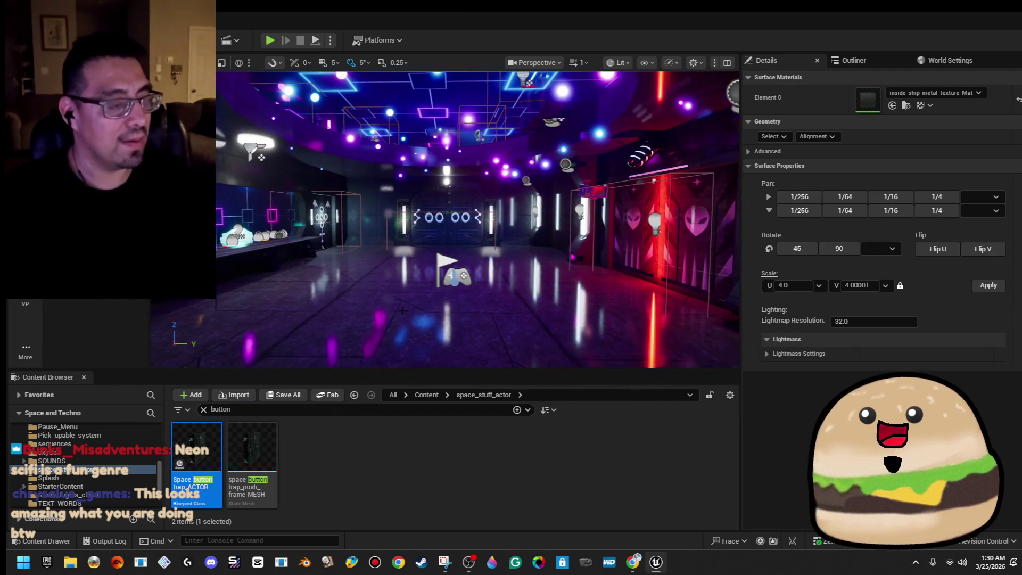
right_click(396, 314)
click(444, 539)
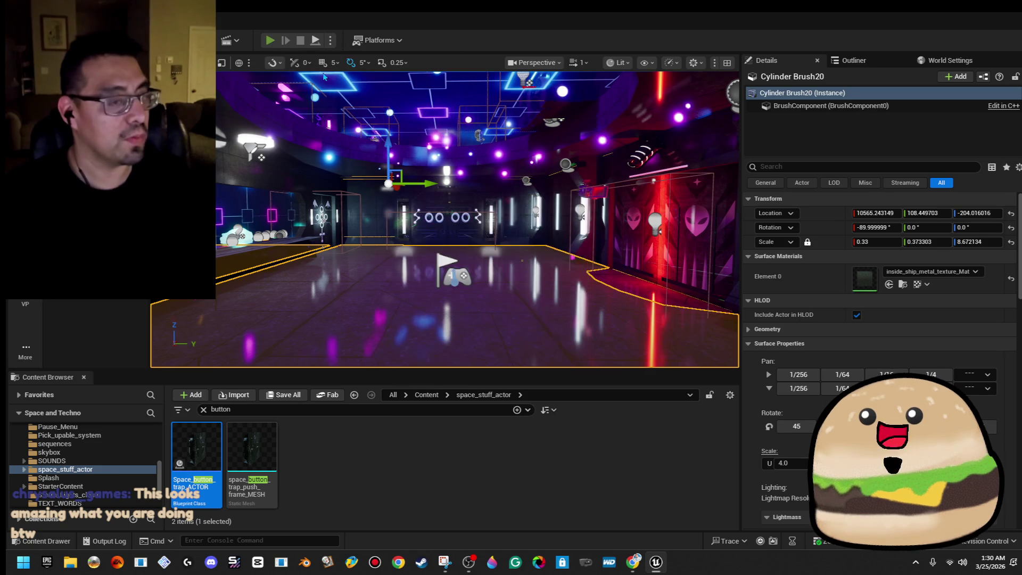
key(F11)
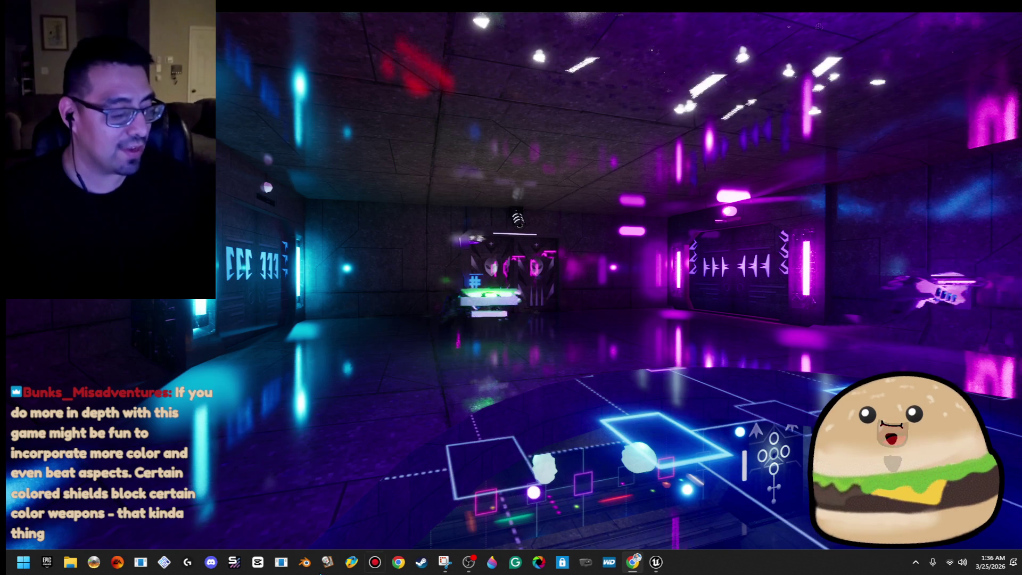
- Add the viewer's colour-matched shields idea to the SPACE GAME TO DO note in Notepad
key(super)
text(n)
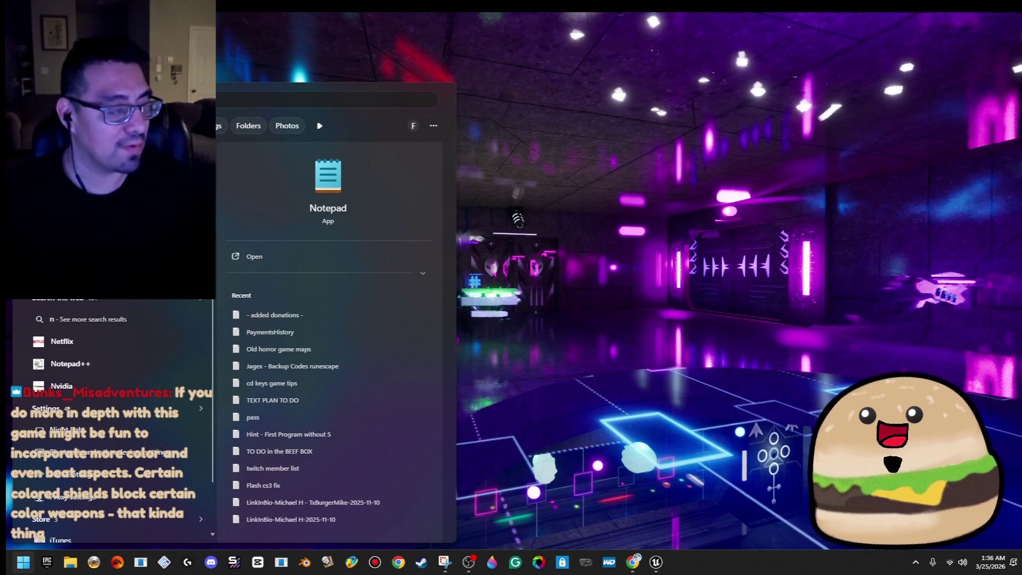
key(Return)
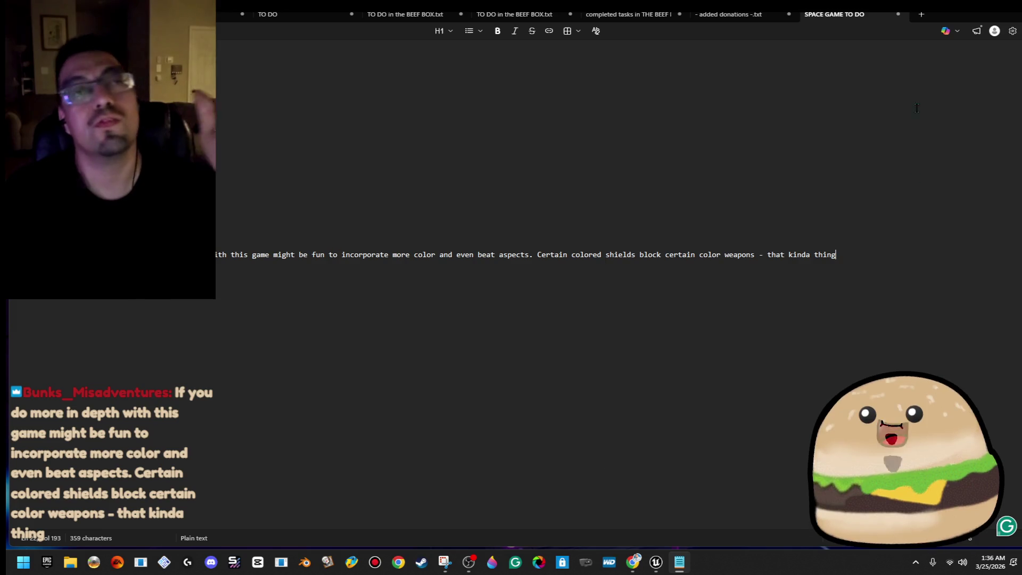
click(958, 19)
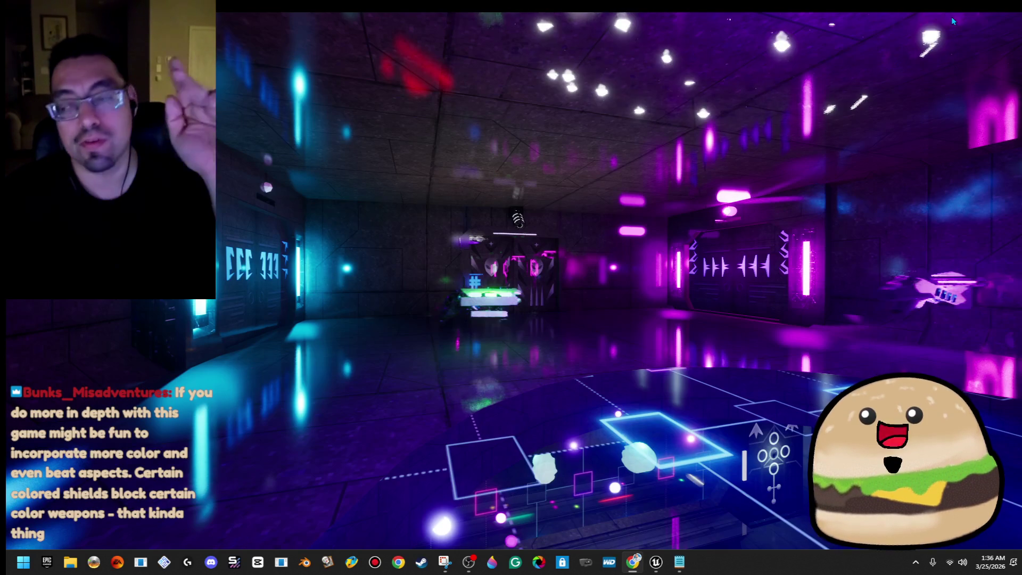
- Walk through the neon room picking up the pistol, then stop playing
click(520, 377)
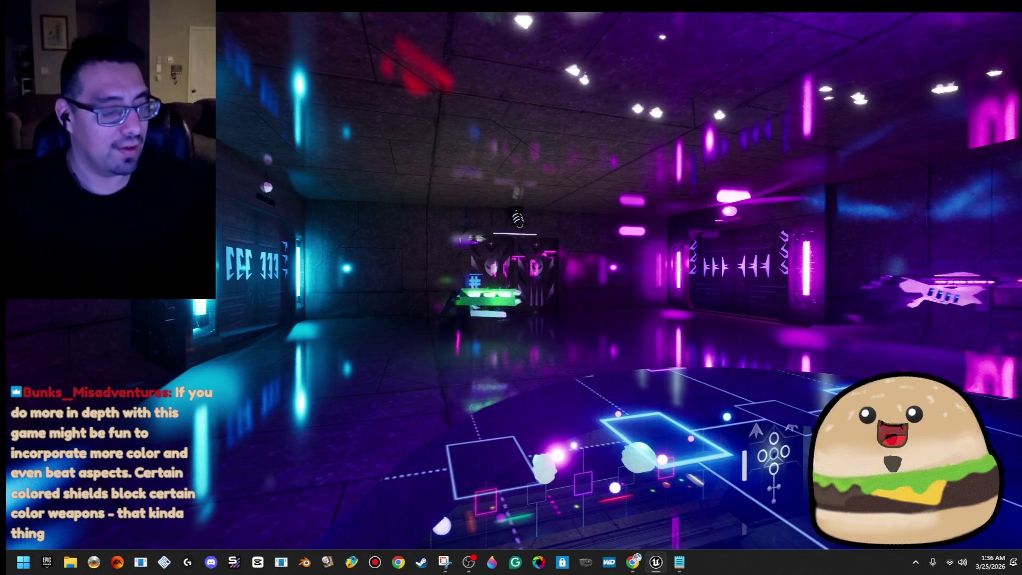
key(w)
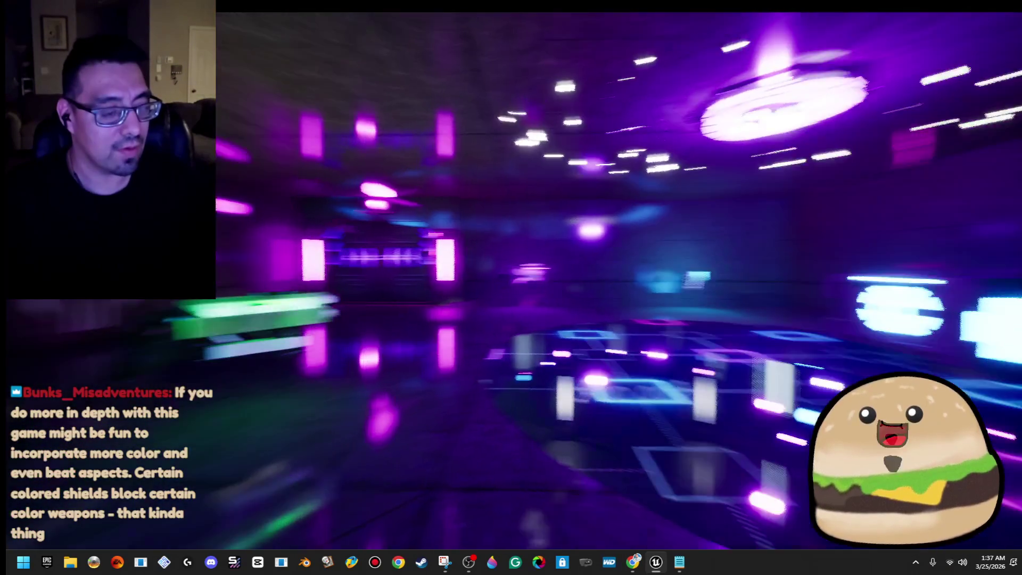
key(w)
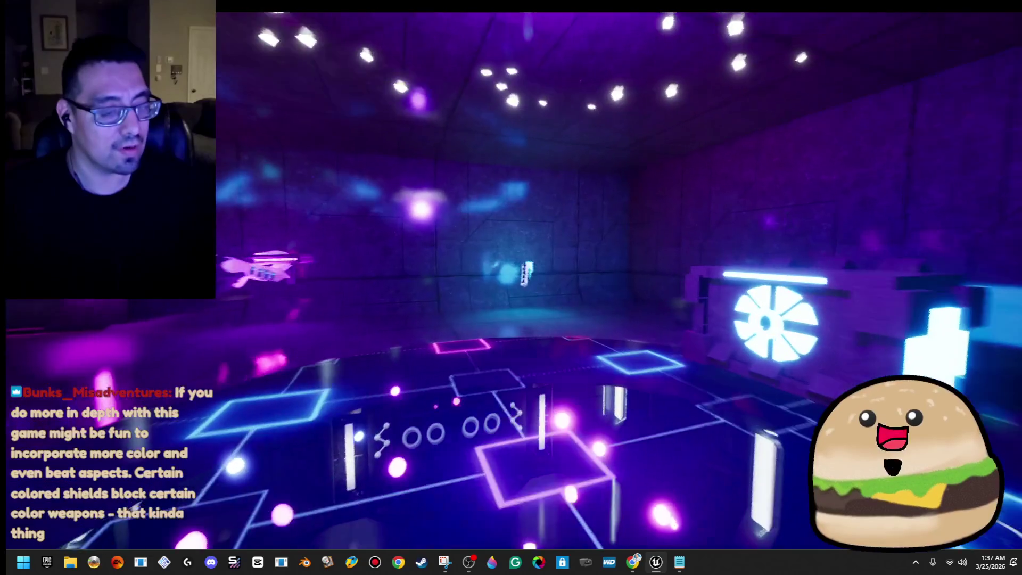
key(w)
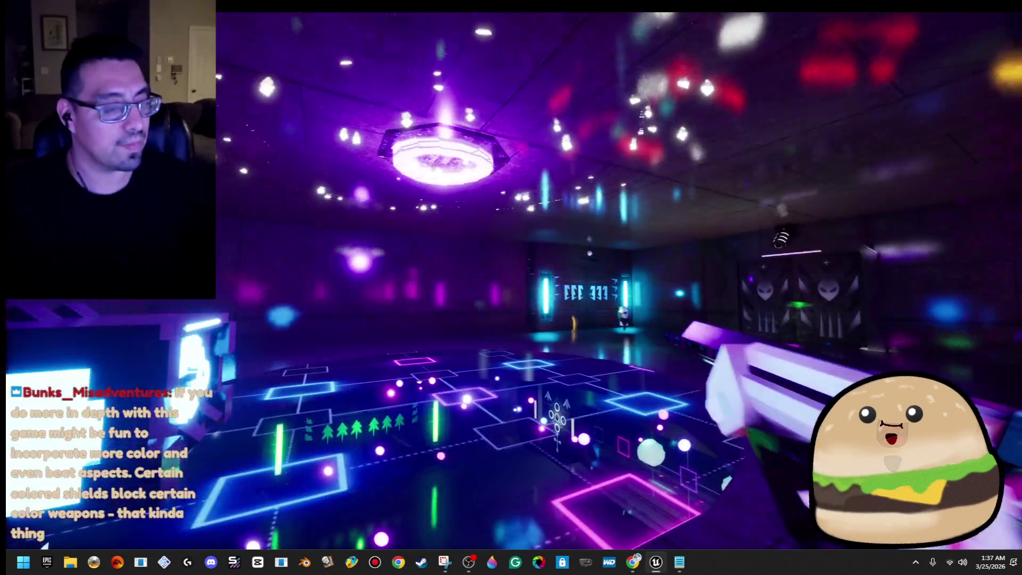
key(w)
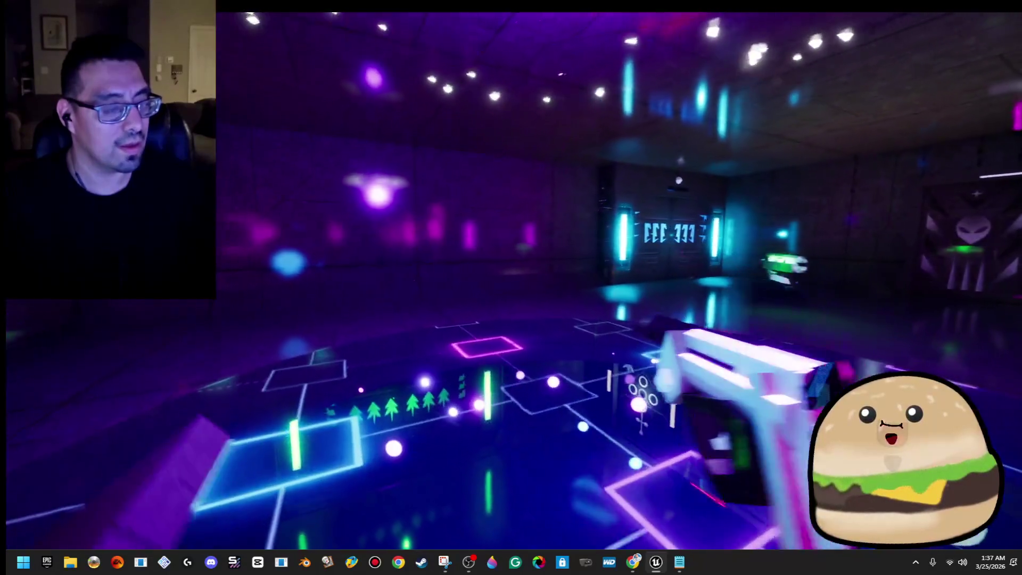
key(w)
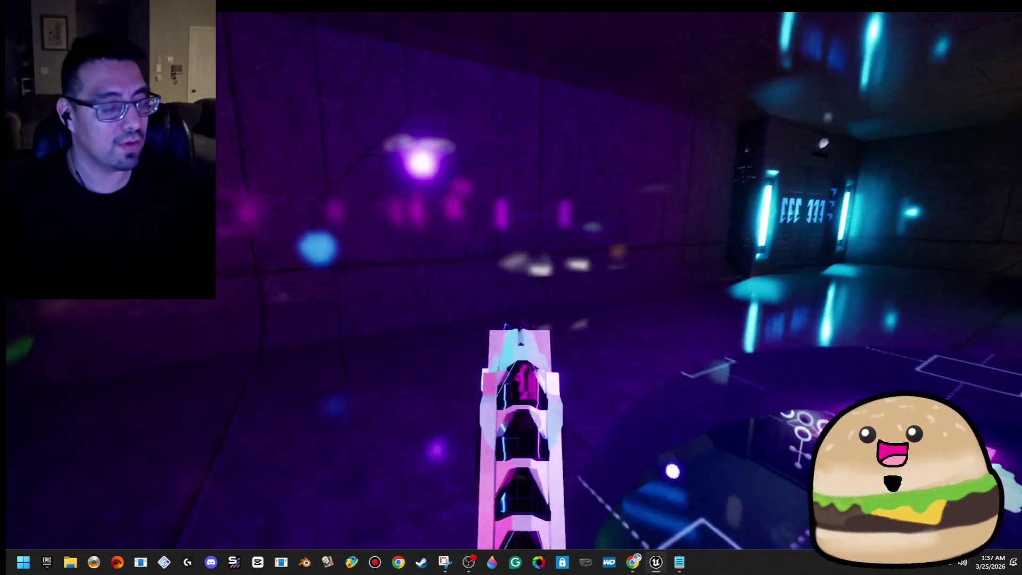
key(w)
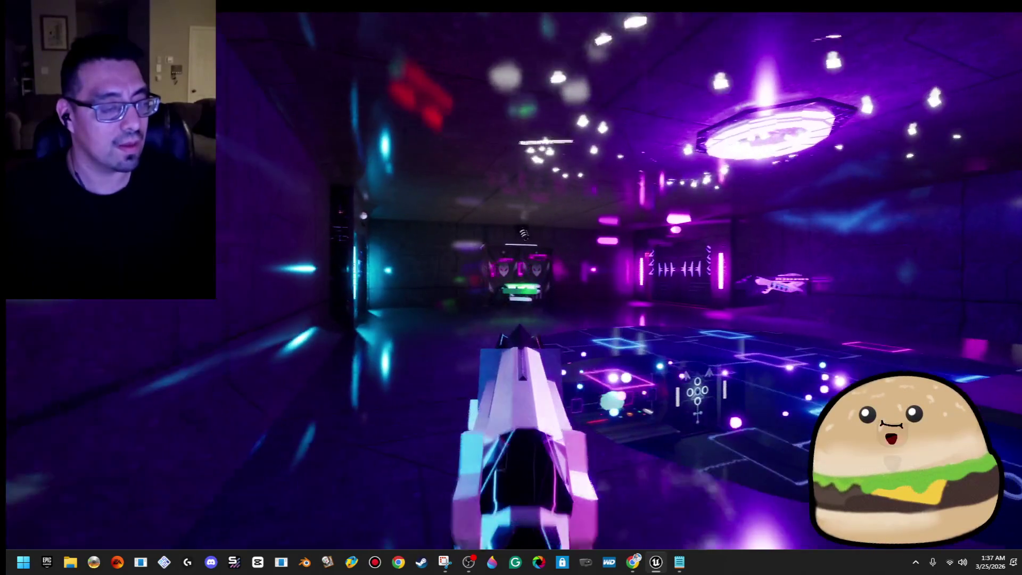
key(Escape)
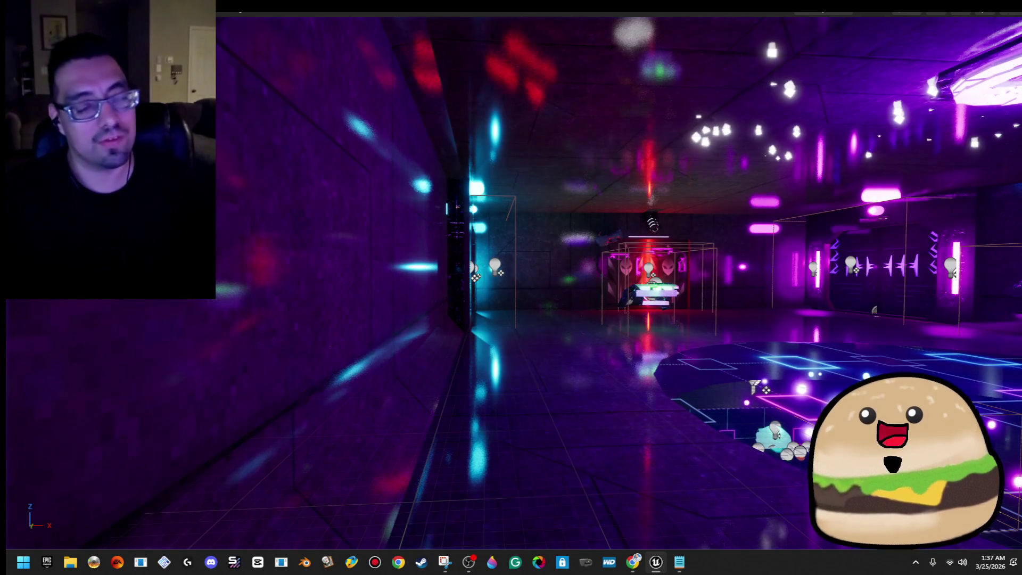
- Play from a spot near the alien doors, fire a shot, then stop
right_click(566, 45)
click(627, 394)
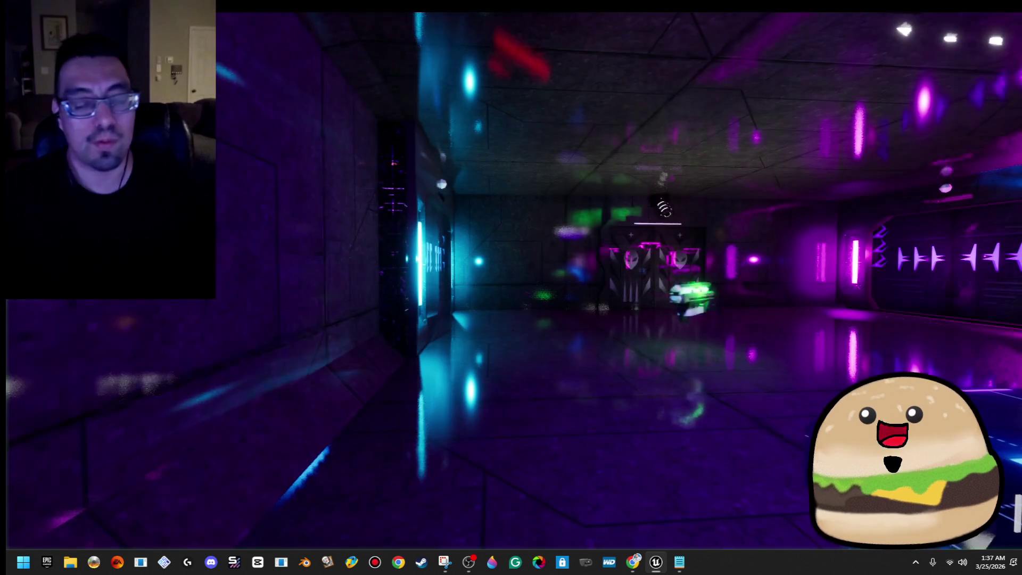
key(w)
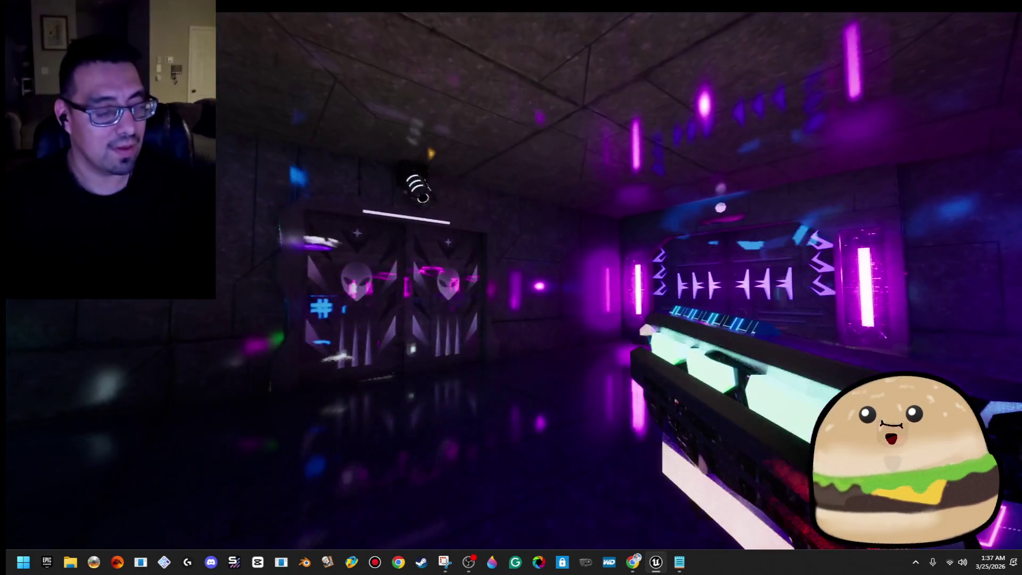
key(s)
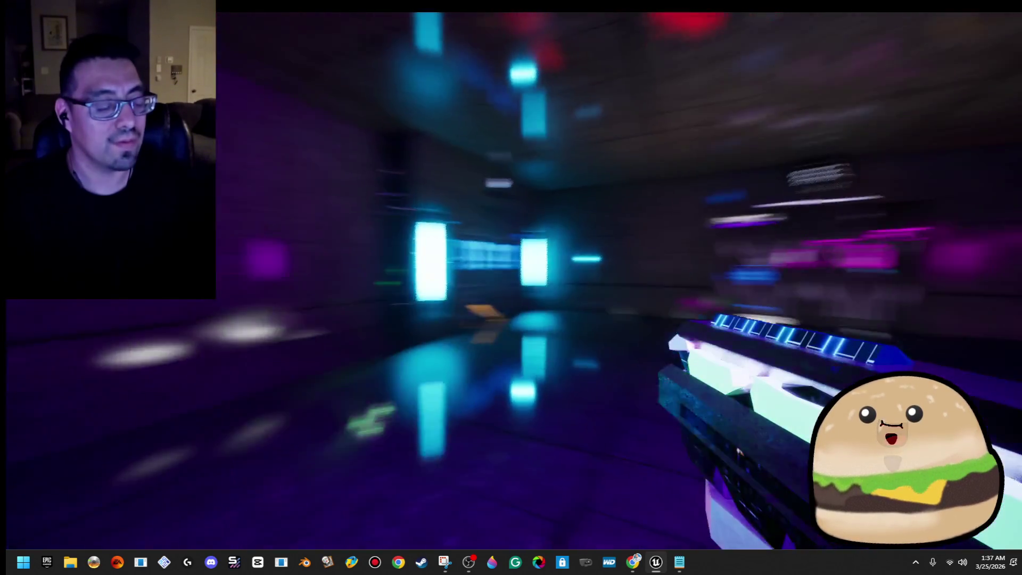
click(511, 287)
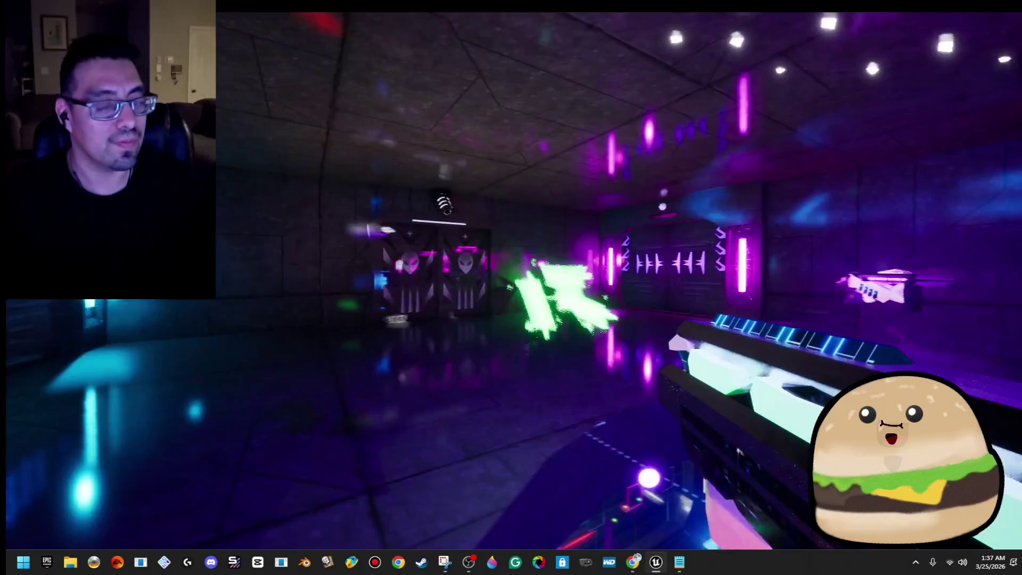
key(Escape)
drag(511, 287, 554, 341)
right_click(326, 106)
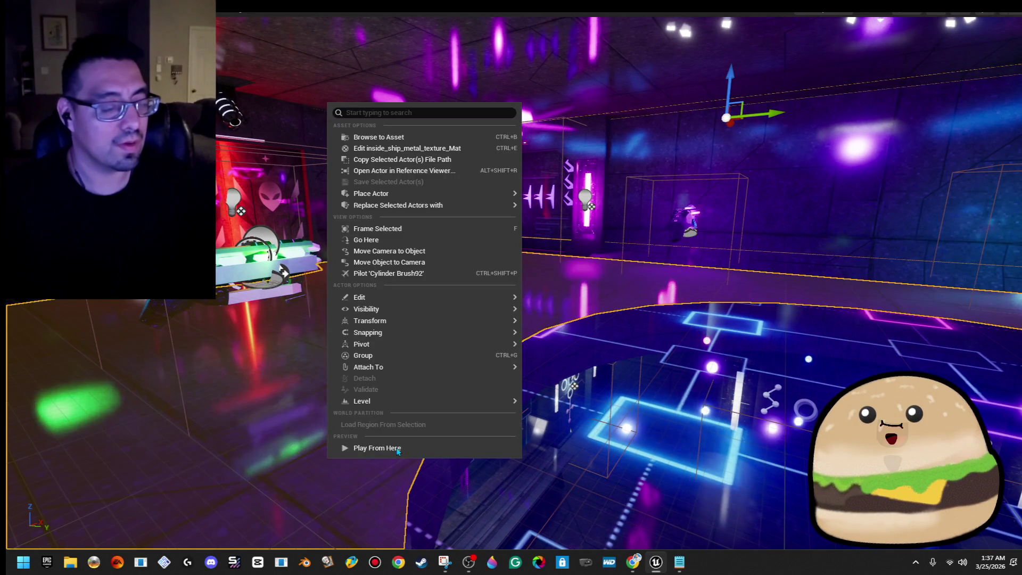
- Play briefly from near the neon floor, then restart play from the floor beside the pod
click(398, 444)
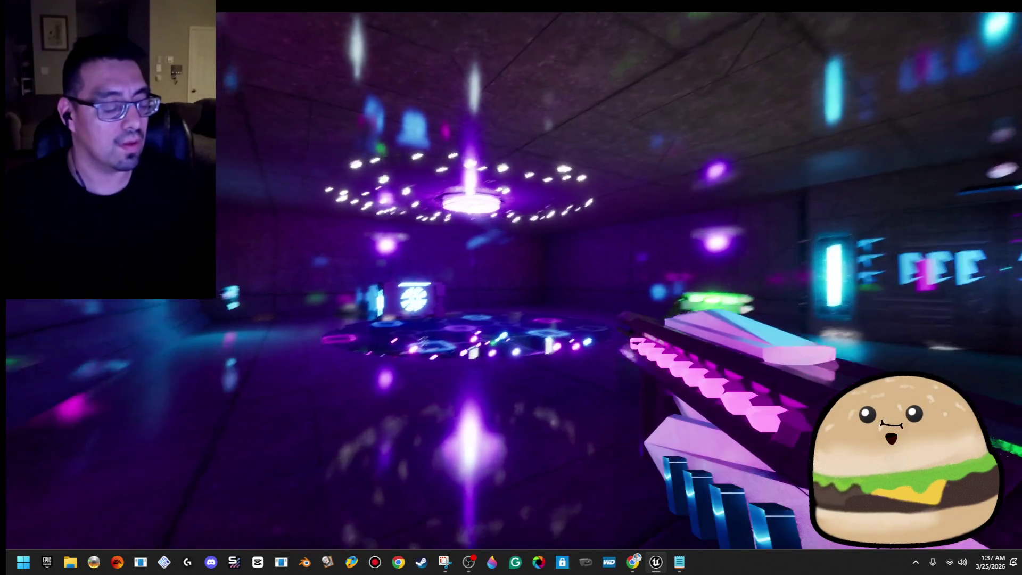
key(Escape)
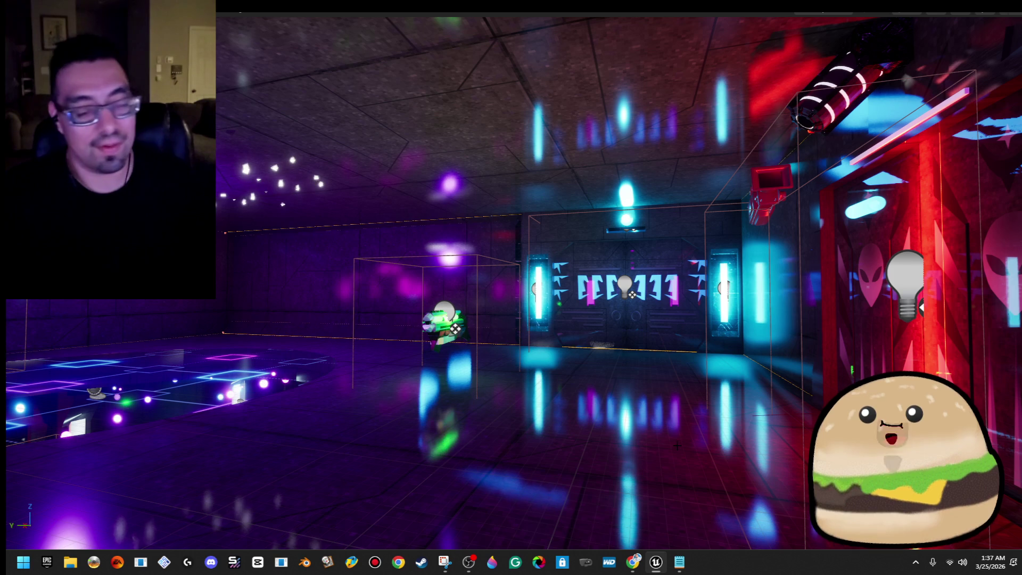
right_click(745, 456)
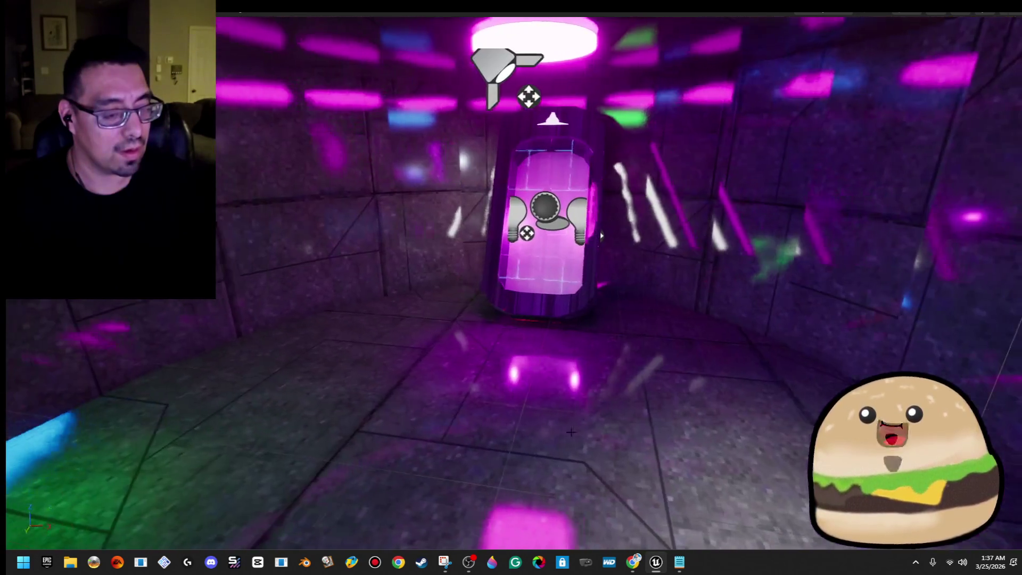
right_click(646, 459)
click(600, 430)
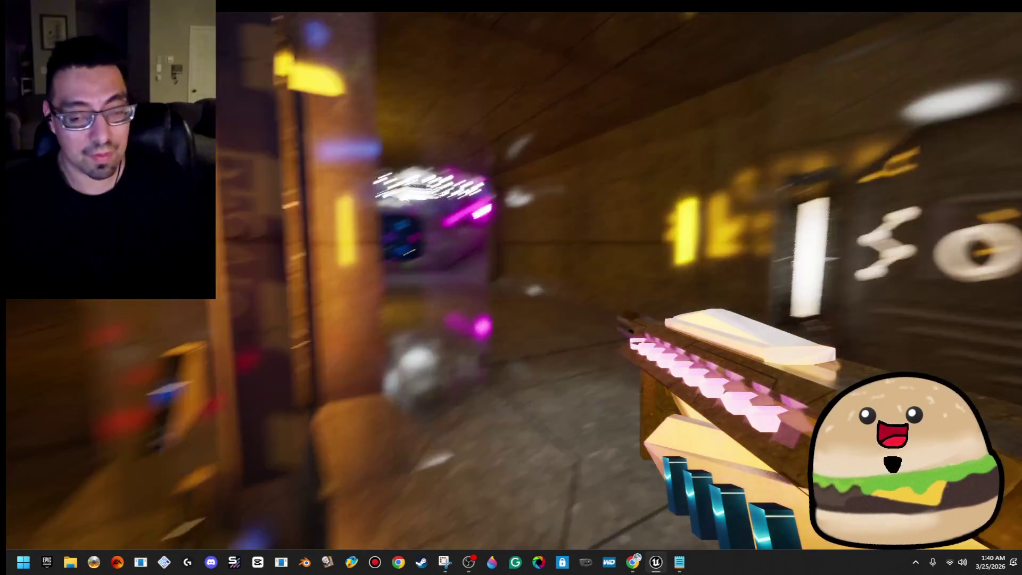
- Stop the play session and restore the full editor layout
key(F8)
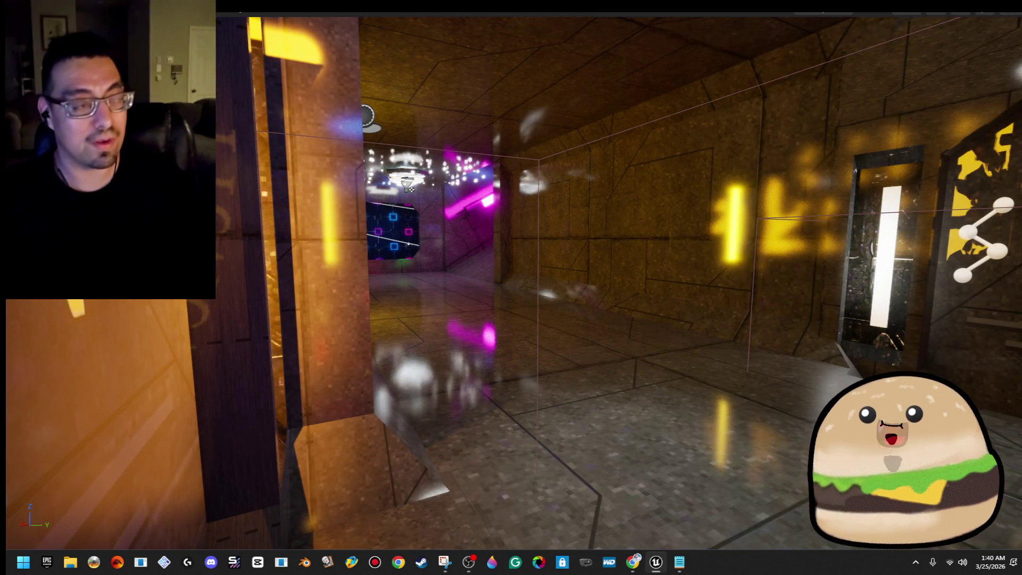
key(Escape)
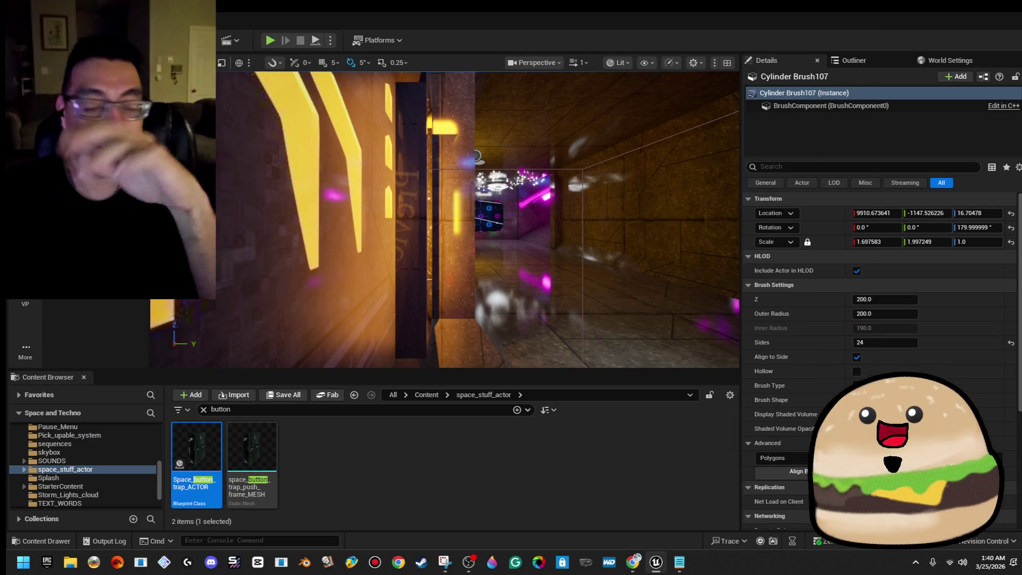